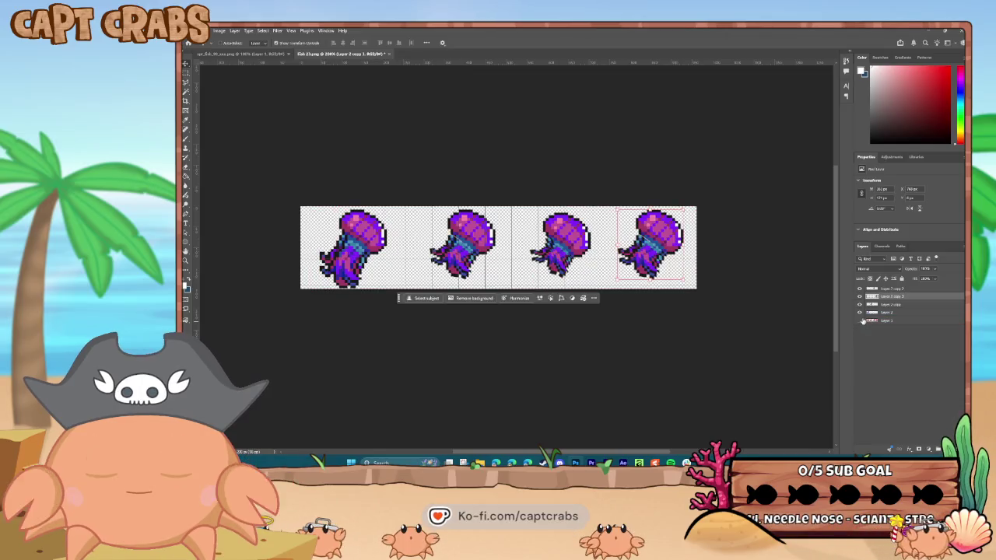
Select Layer 2, the first jellyfish frame, and zoom in to 500%.
{"action": "left_click", "coordinate": [861, 312]}
{"action": "left_click", "coordinate": [884, 313]}
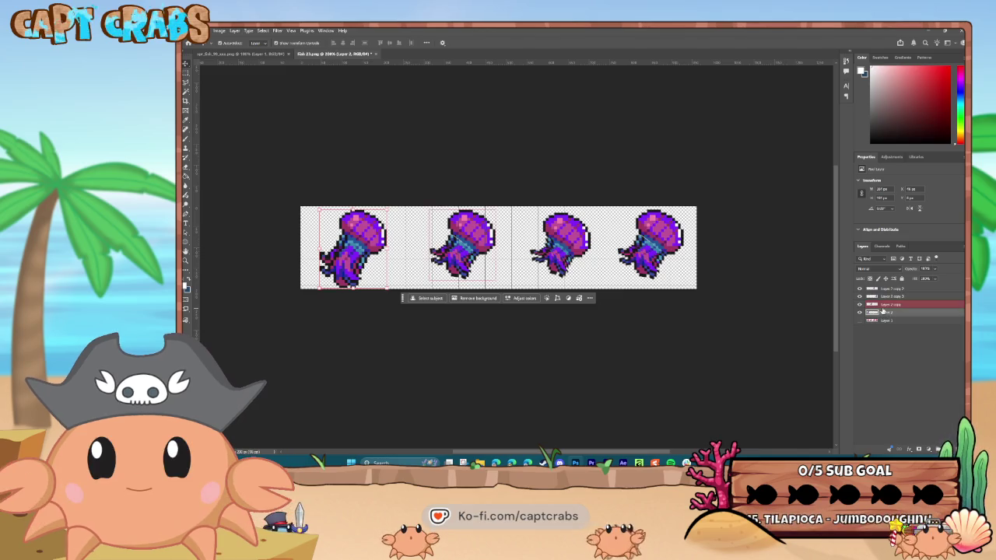
{"action": "key", "text": "ctrl+plus"}
{"action": "key", "text": "ctrl+plus"}
{"action": "key", "text": "ctrl+plus"}
{"action": "key", "text": "ctrl+plus"}
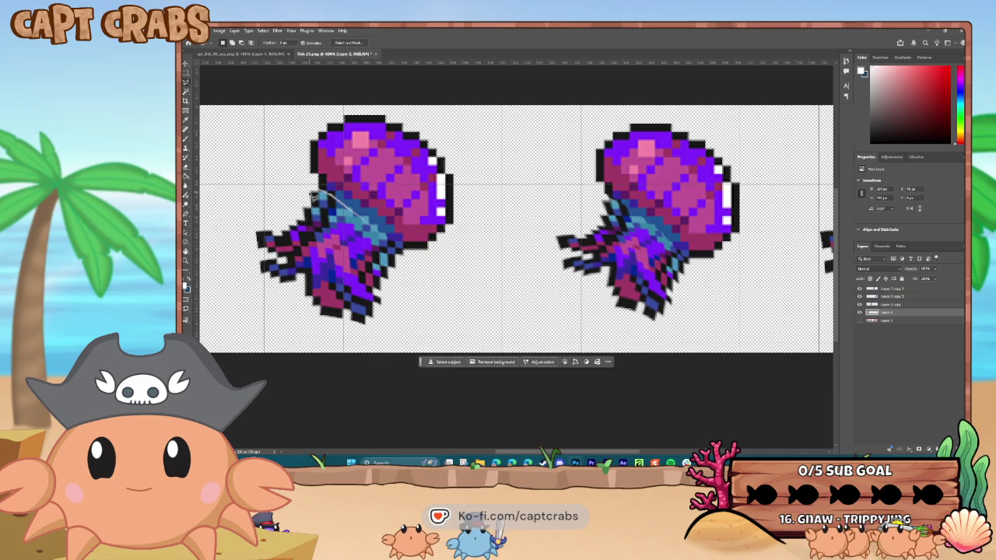
Select the first jellyfish's tentacles with the Polygonal Lasso.
{"action": "left_click", "coordinate": [187, 82]}
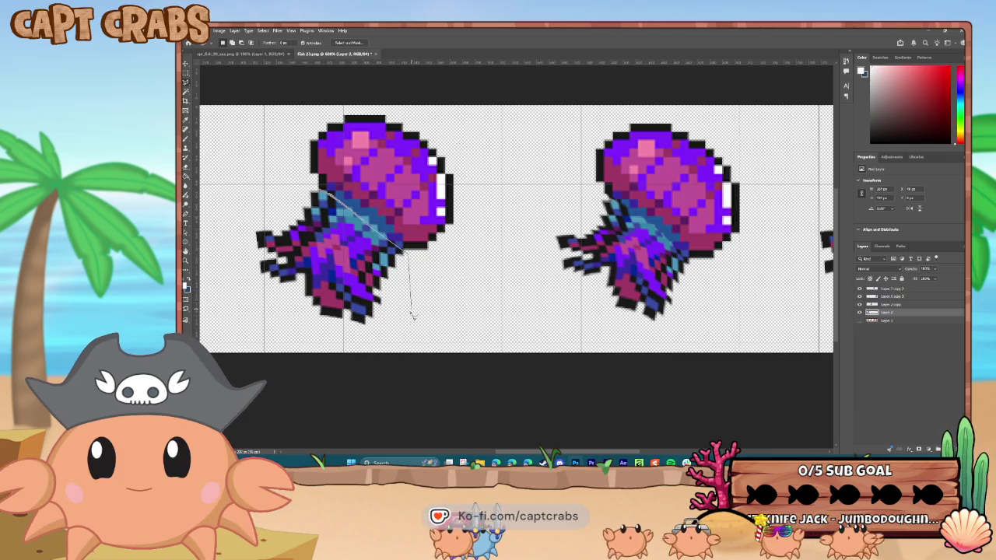
{"action": "left_click", "coordinate": [293, 198]}
{"action": "left_click", "coordinate": [861, 304]}
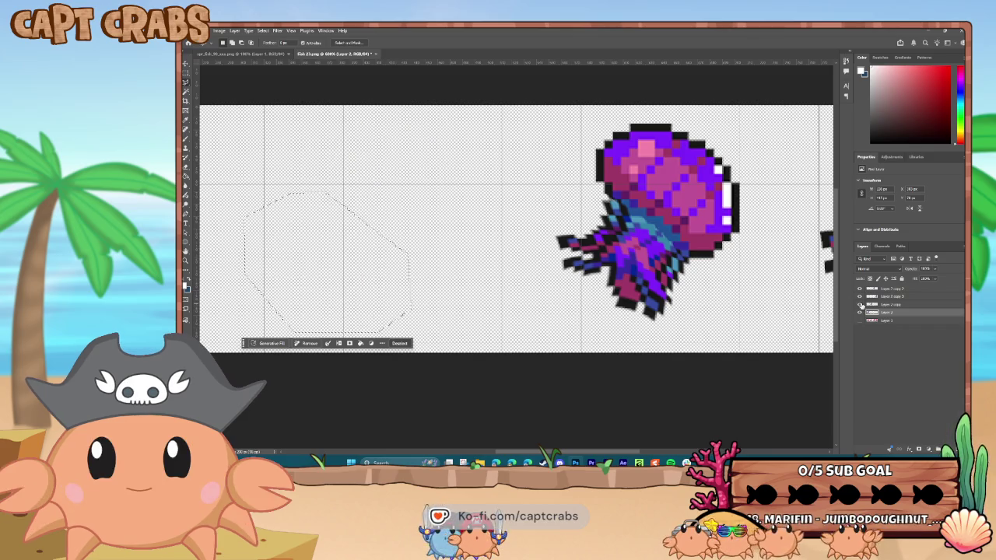
{"action": "left_click", "coordinate": [860, 305]}
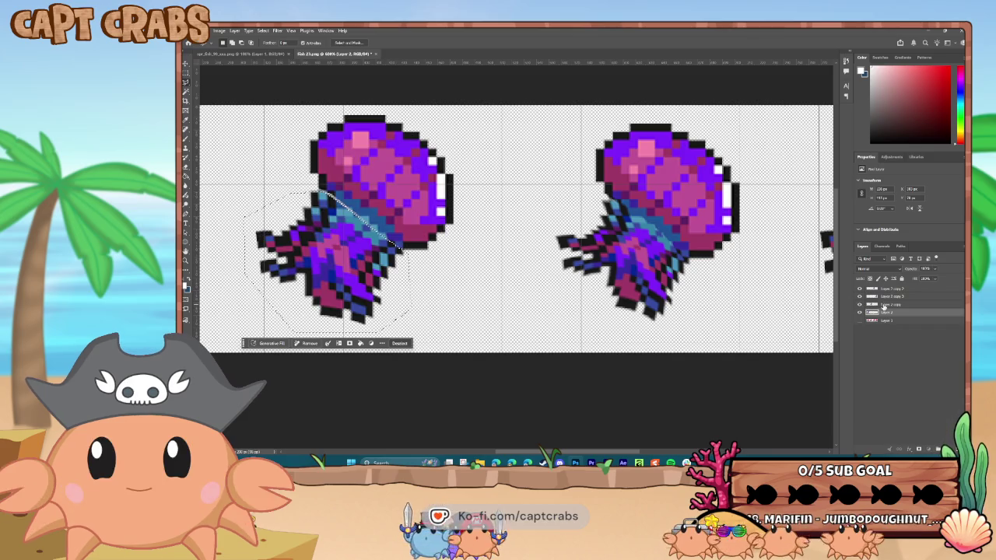
Rotate the selected tentacles slightly, deselect, and add a new blank Layer 3.
{"action": "left_click", "coordinate": [207, 30]}
{"action": "mouse_move", "coordinate": [269, 209]}
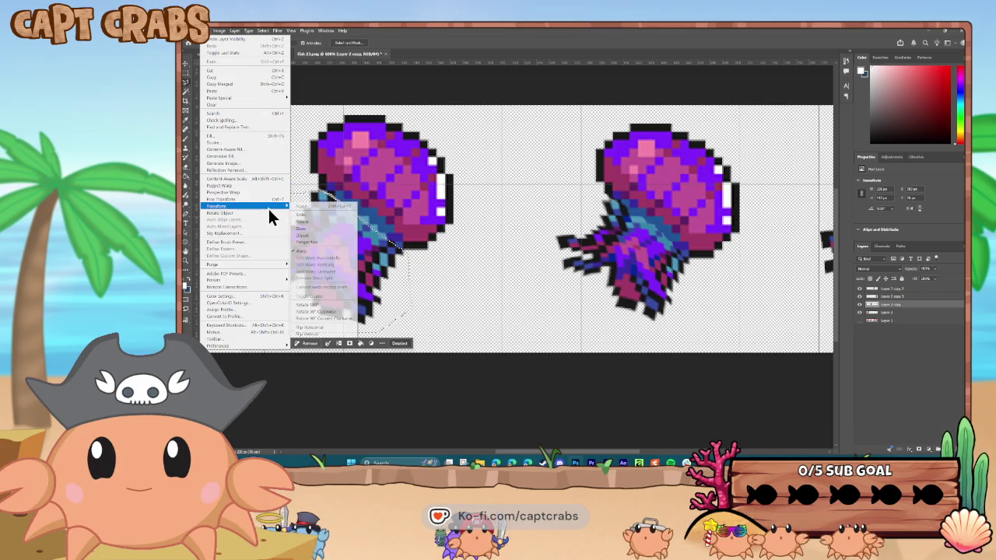
{"action": "left_click", "coordinate": [319, 223]}
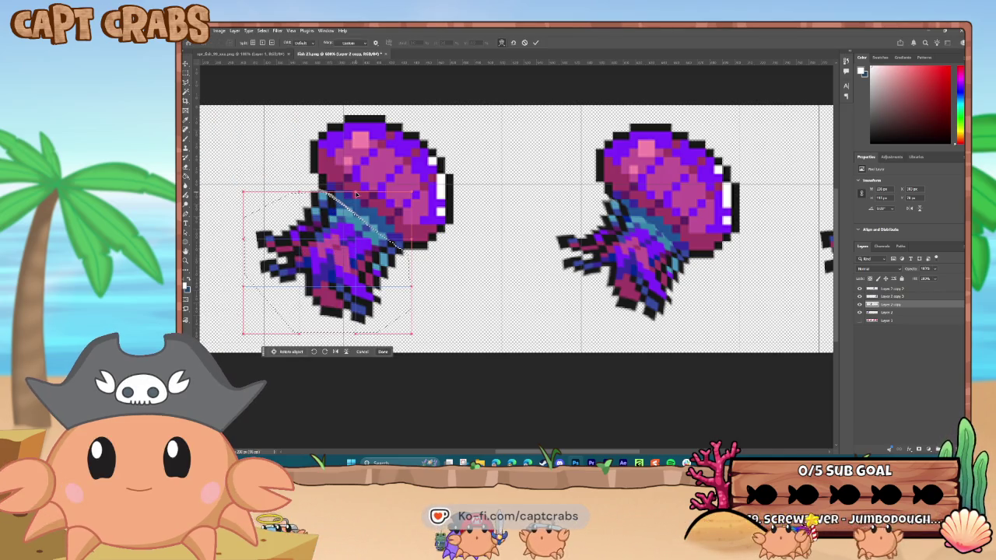
{"action": "left_click_drag", "start_coordinate": [357, 194], "coordinate": [359, 195]}
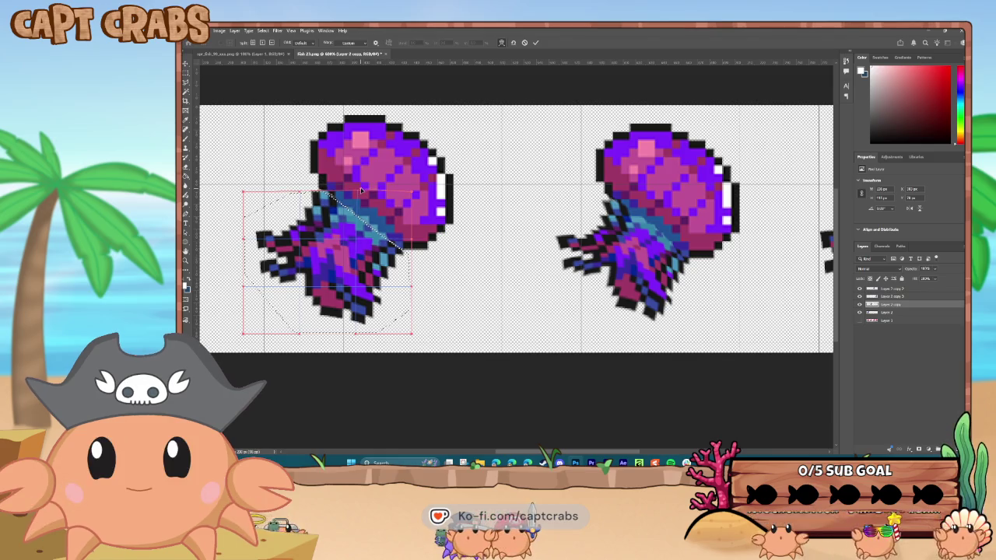
{"action": "key", "text": "Return"}
{"action": "left_click", "coordinate": [262, 30]}
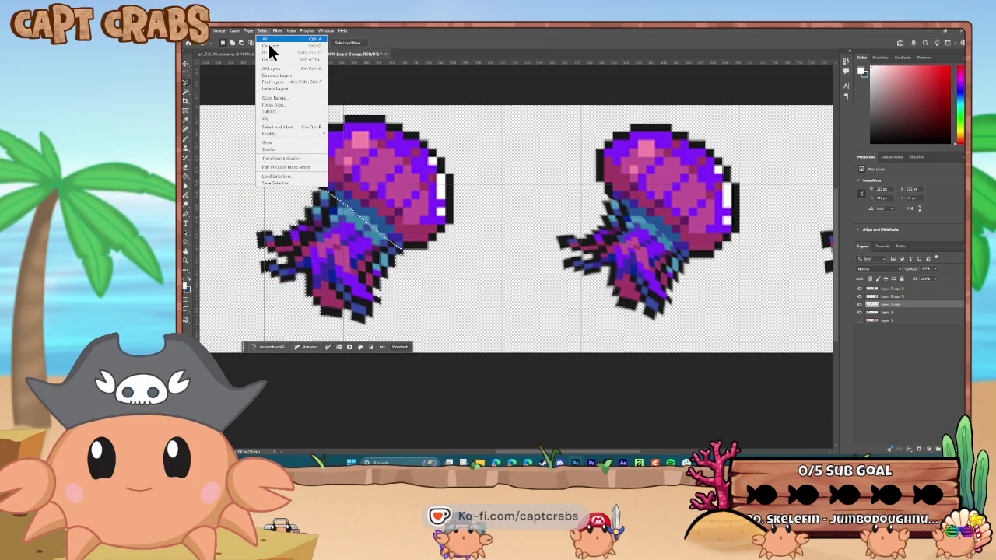
{"action": "left_click", "coordinate": [270, 44]}
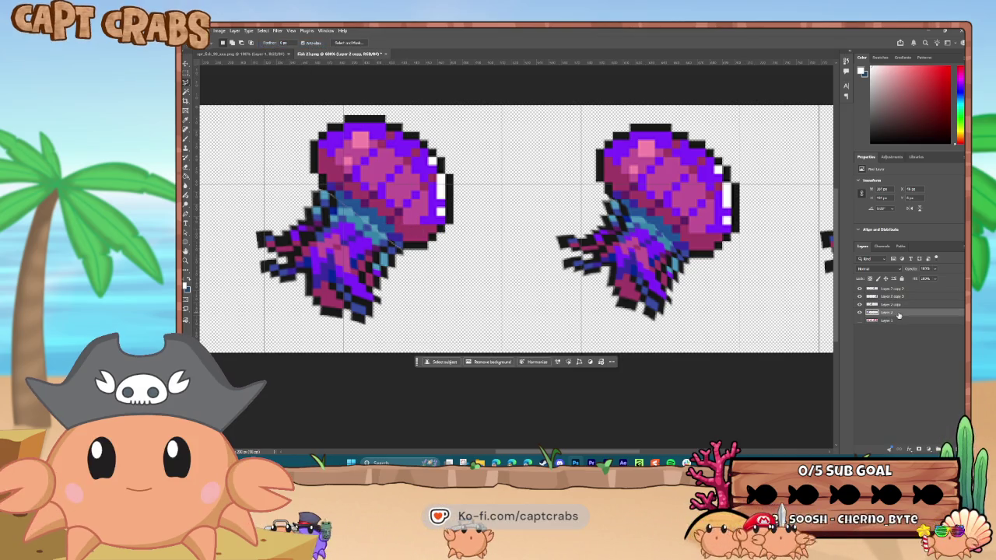
{"action": "left_click", "coordinate": [928, 450]}
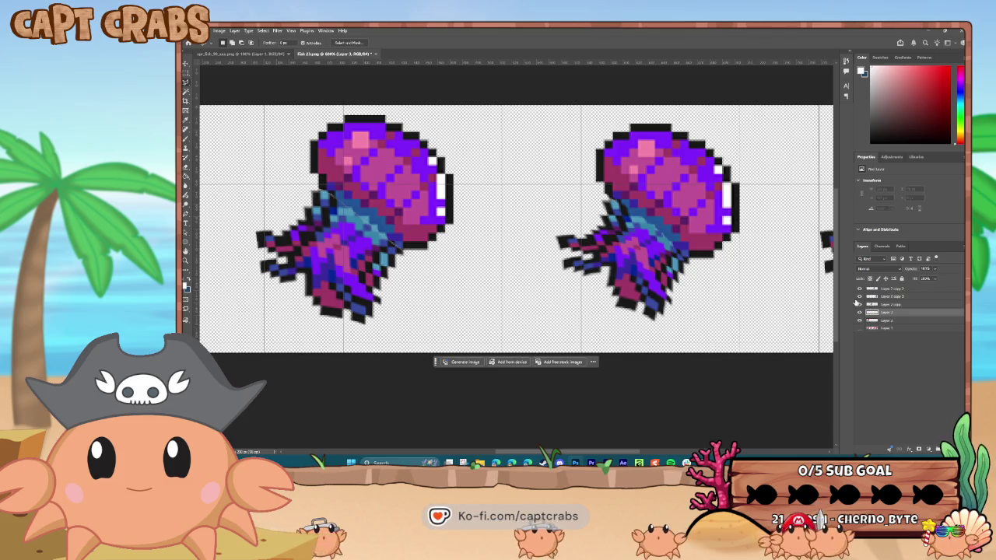
Brush touch-up pixels where the jellyfish tentacles join the bell.
{"action": "left_click", "coordinate": [186, 141]}
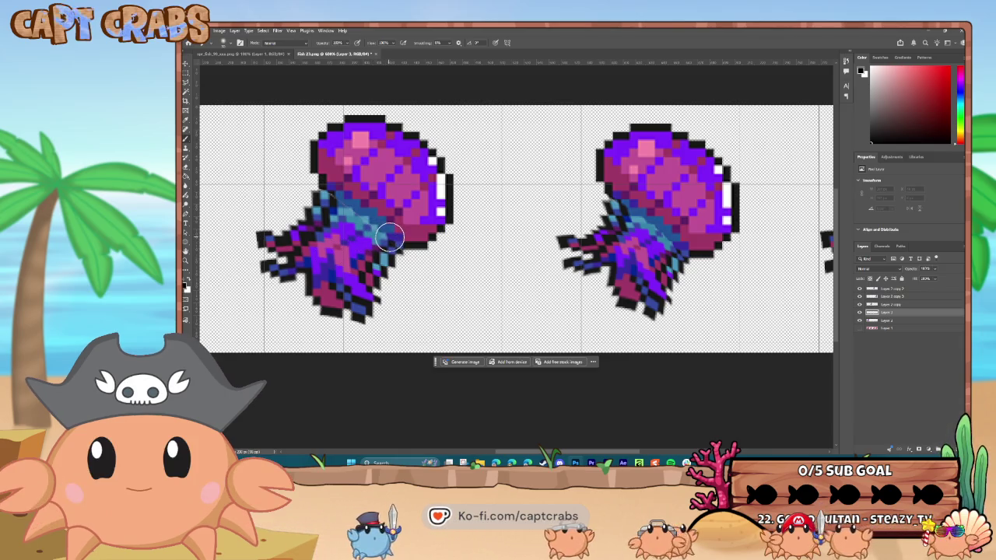
{"action": "left_click", "coordinate": [388, 236]}
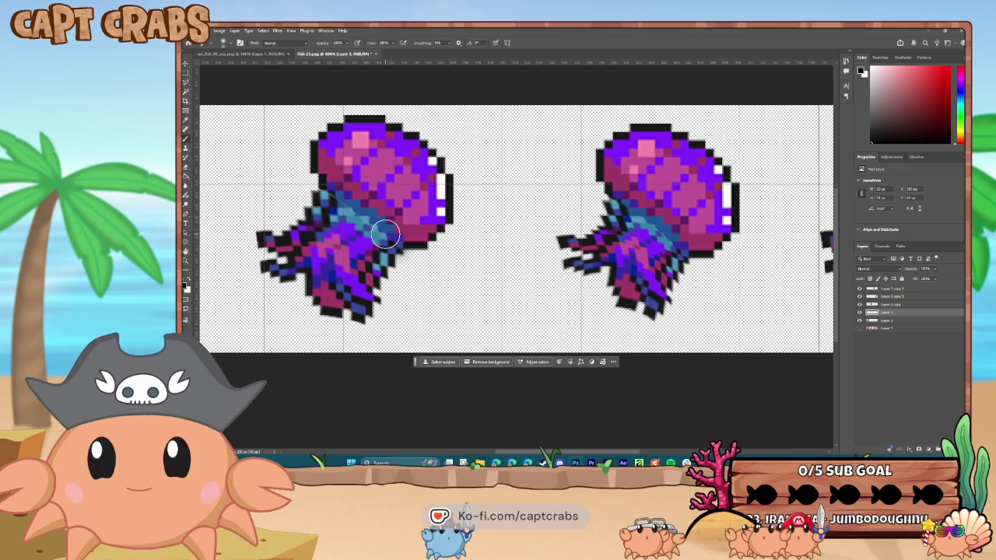
{"action": "left_click_drag", "start_coordinate": [331, 199], "coordinate": [337, 197]}
{"action": "left_click", "coordinate": [332, 198]}
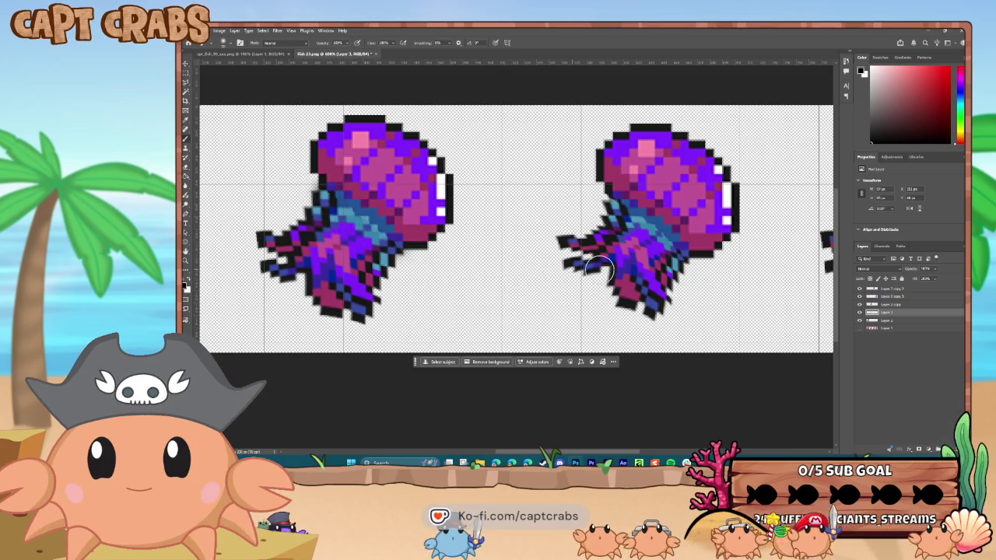
Select the Layer 2 copy and another frame layer, then zoom out to the full strip.
{"action": "left_click", "coordinate": [892, 305]}
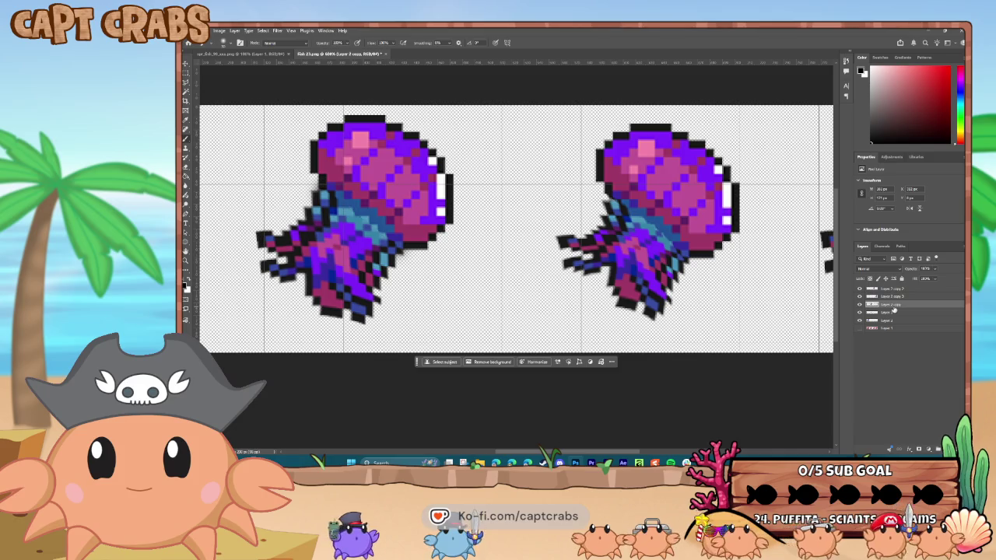
{"action": "left_click", "coordinate": [894, 310]}
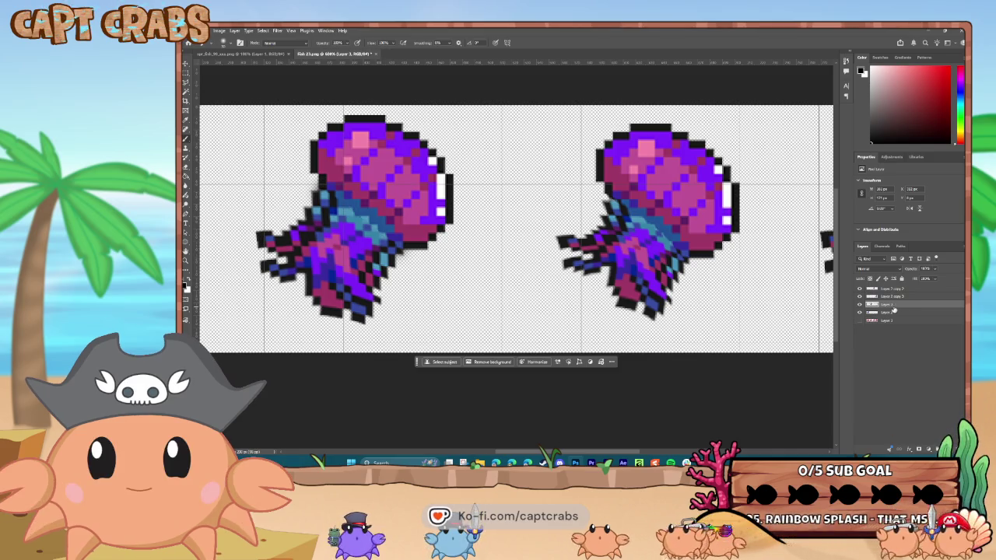
{"action": "key", "text": "ctrl+minus"}
{"action": "key", "text": "ctrl+minus"}
{"action": "key", "text": "ctrl+minus"}
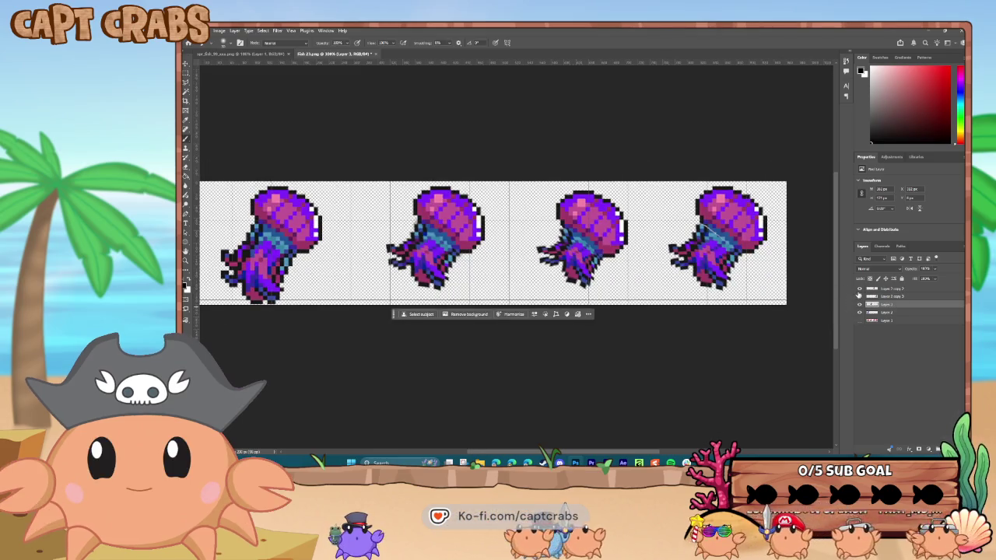
Duplicate the jellyfish layer and move the copy about 43 px right into the next frame.
{"action": "right_click", "coordinate": [897, 308]}
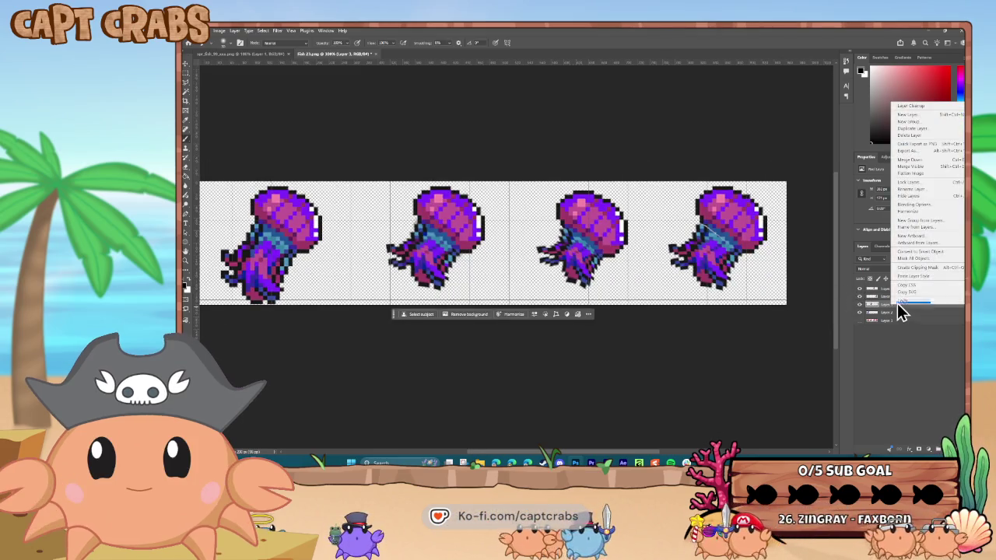
{"action": "left_click", "coordinate": [912, 131]}
{"action": "key", "text": "Return"}
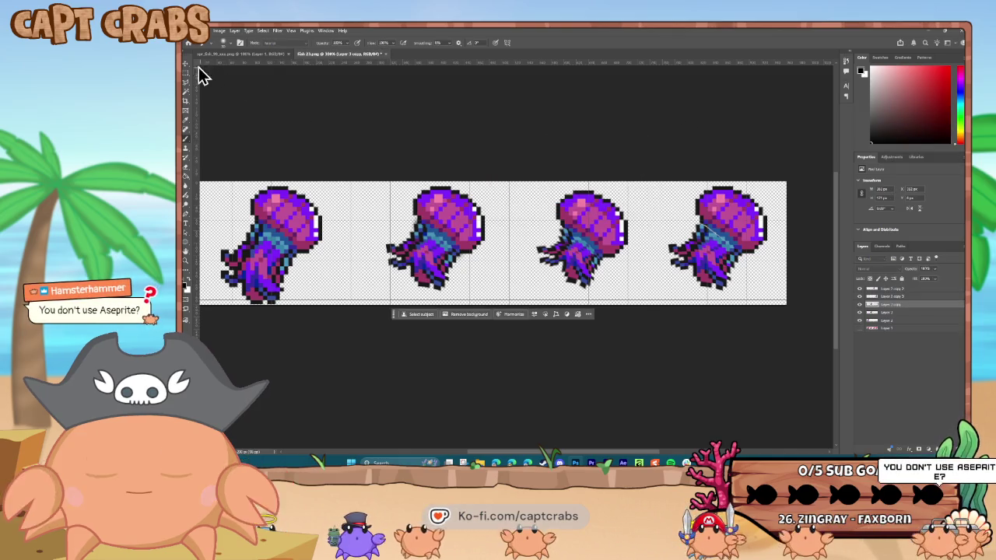
{"action": "left_click", "coordinate": [188, 66]}
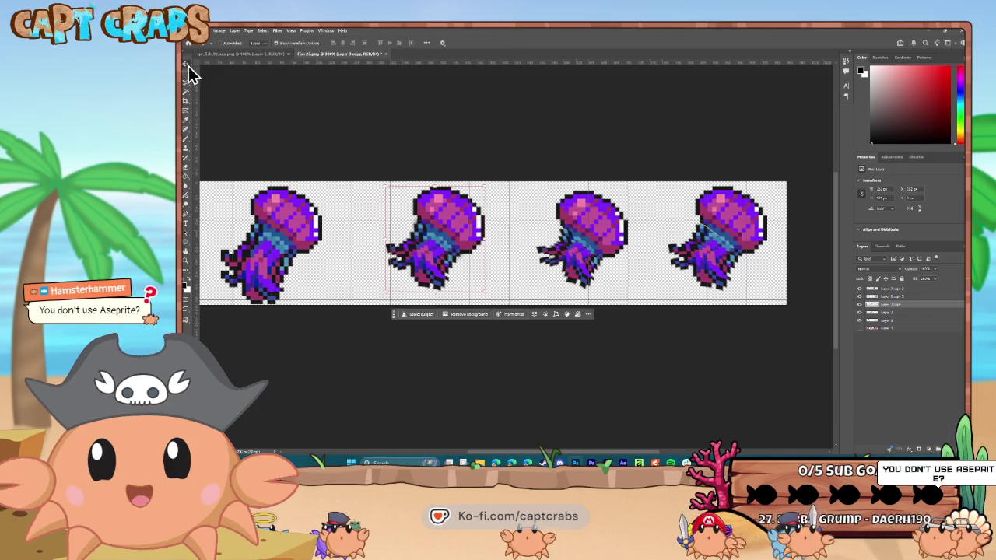
{"action": "left_click_drag", "start_coordinate": [443, 239], "coordinate": [723, 230]}
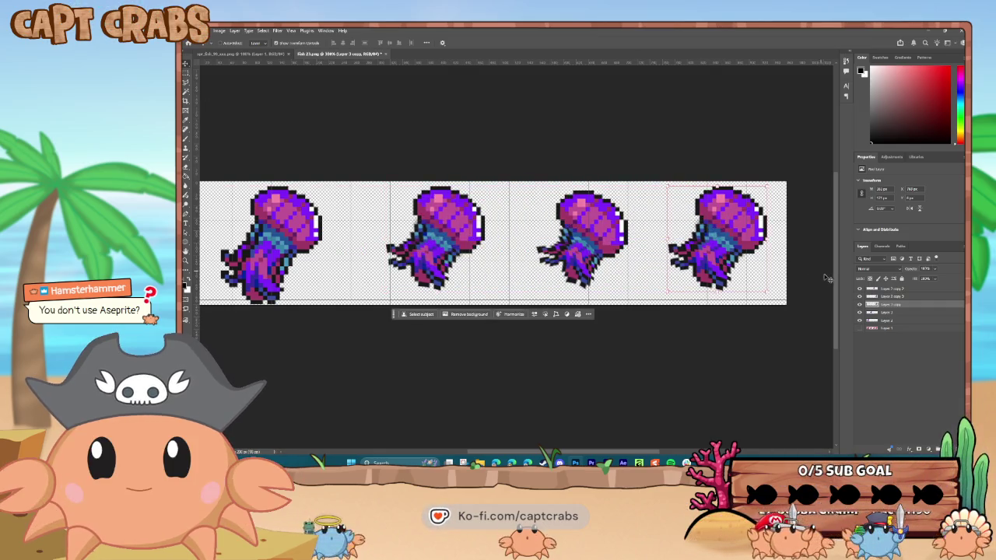
Delete the hidden extra layer above the third jellyfish and review the strip.
{"action": "left_click", "coordinate": [859, 289]}
{"action": "left_click", "coordinate": [859, 288]}
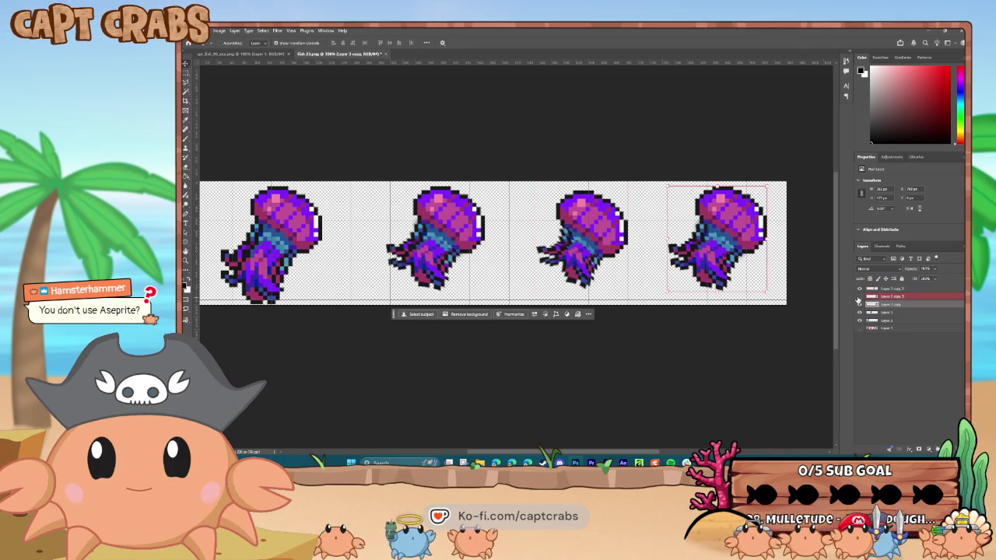
{"action": "left_click", "coordinate": [885, 301]}
{"action": "left_click", "coordinate": [886, 296]}
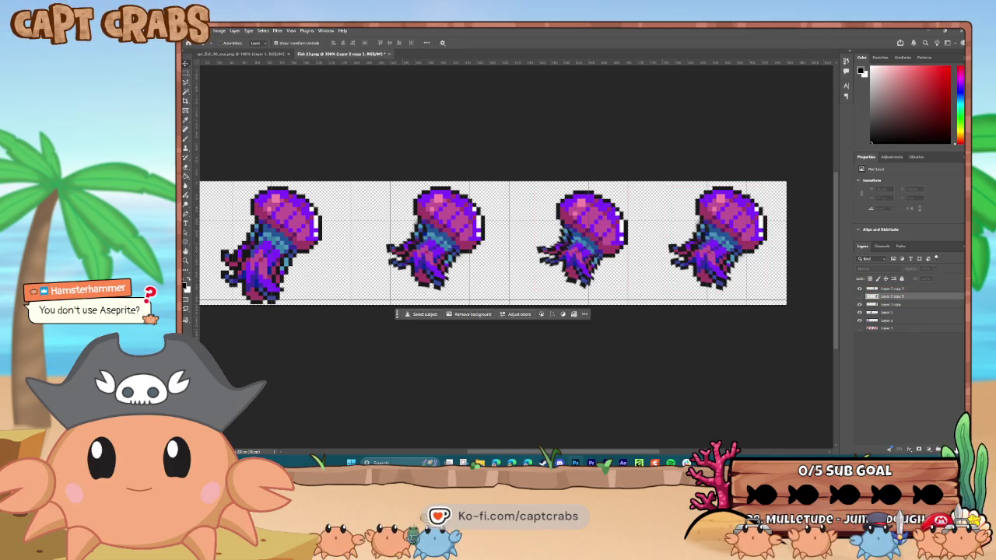
{"action": "key", "text": "Delete"}
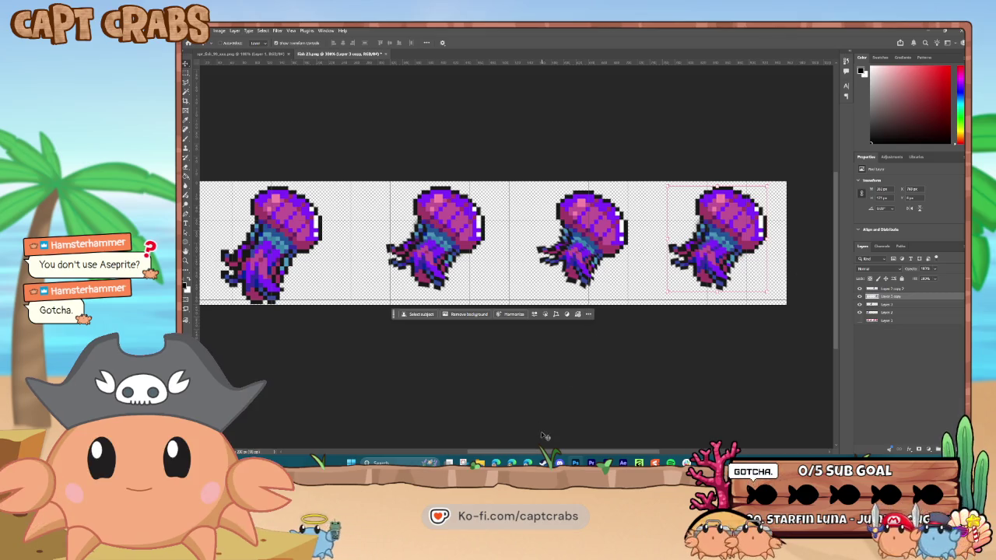
{"action": "scroll", "coordinate": [544, 435], "scroll_direction": "left", "scroll_amount": 2}
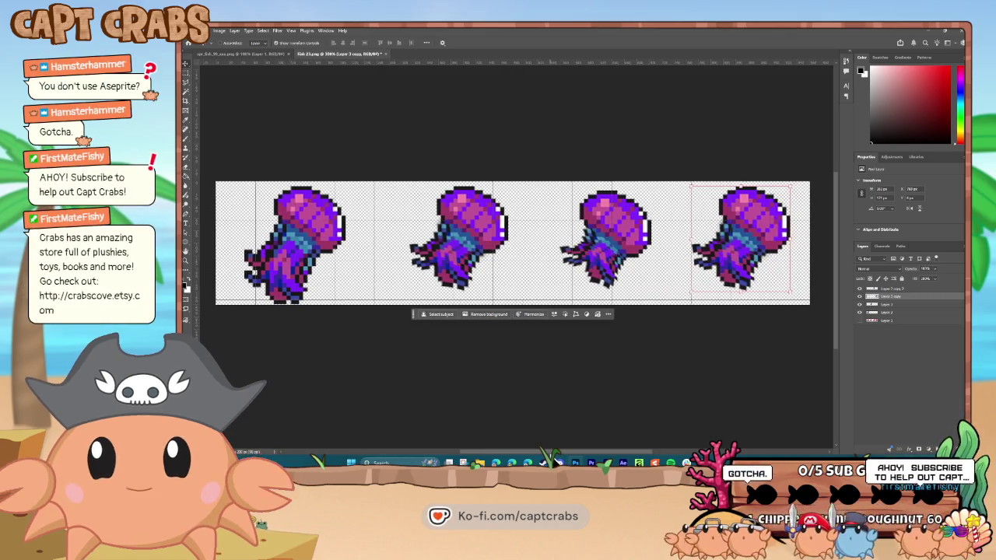
{"action": "scroll", "coordinate": [587, 440], "scroll_direction": "right", "scroll_amount": 4}
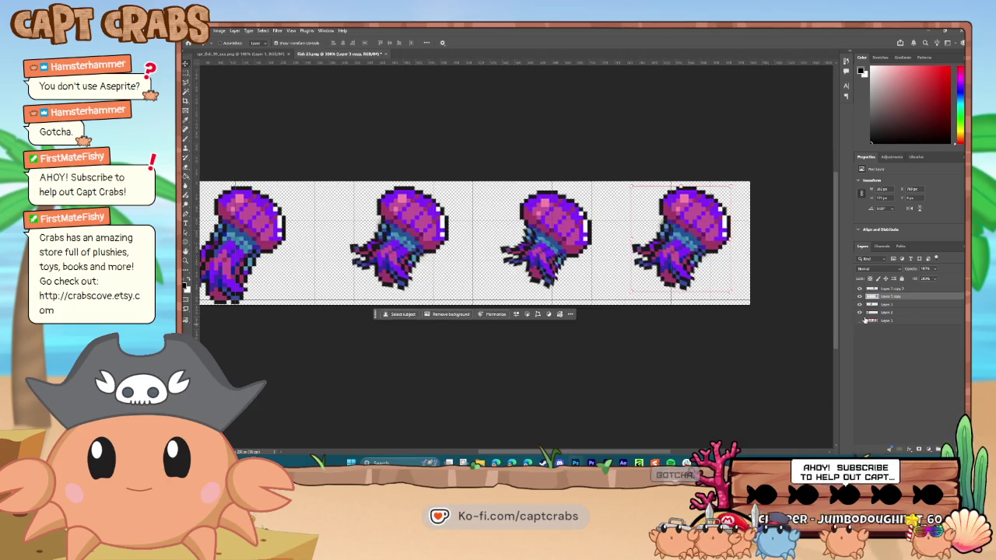
Shift the second jellyfish's hue to pinker tones with Hue/Saturation.
{"action": "left_click", "coordinate": [897, 313]}
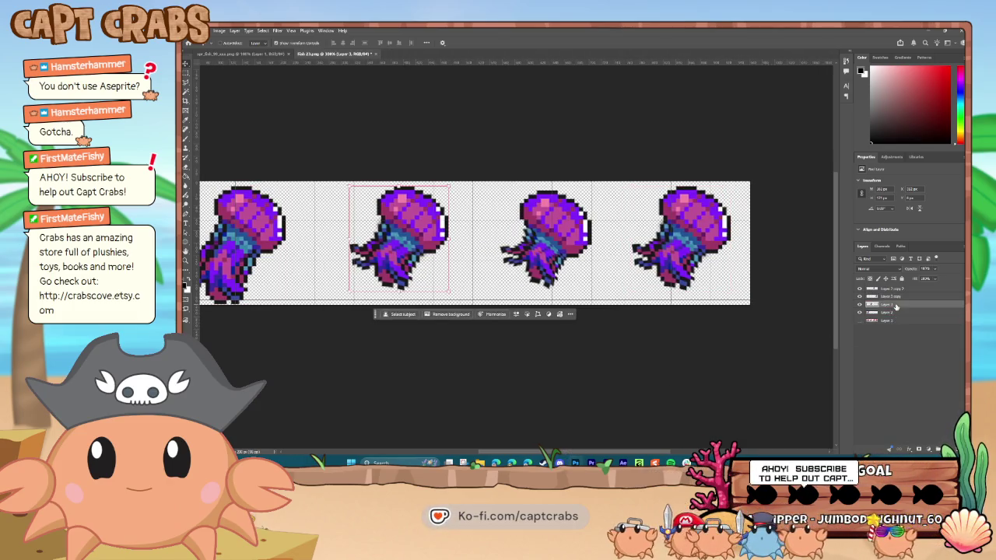
{"action": "left_click", "coordinate": [219, 30]}
{"action": "mouse_move", "coordinate": [239, 46]}
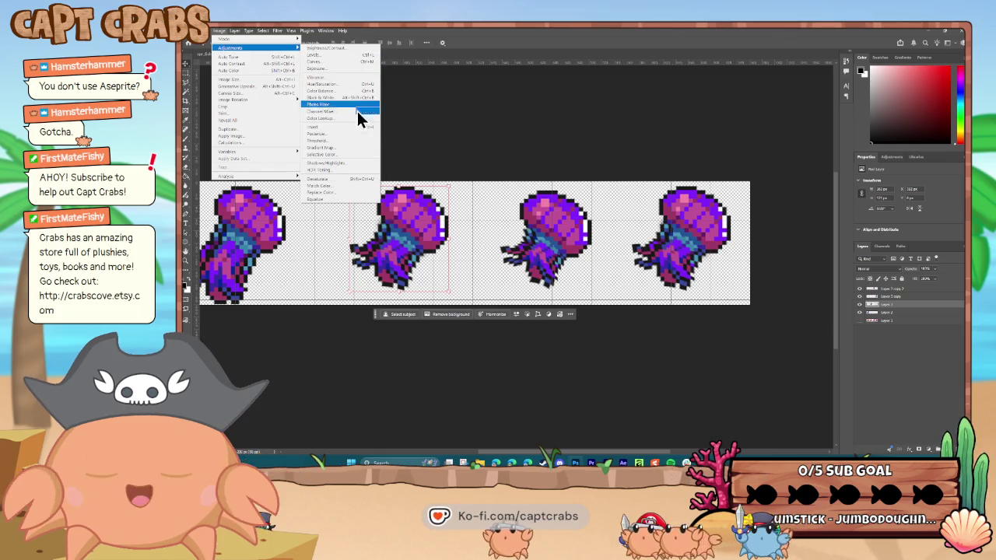
{"action": "left_click", "coordinate": [340, 85]}
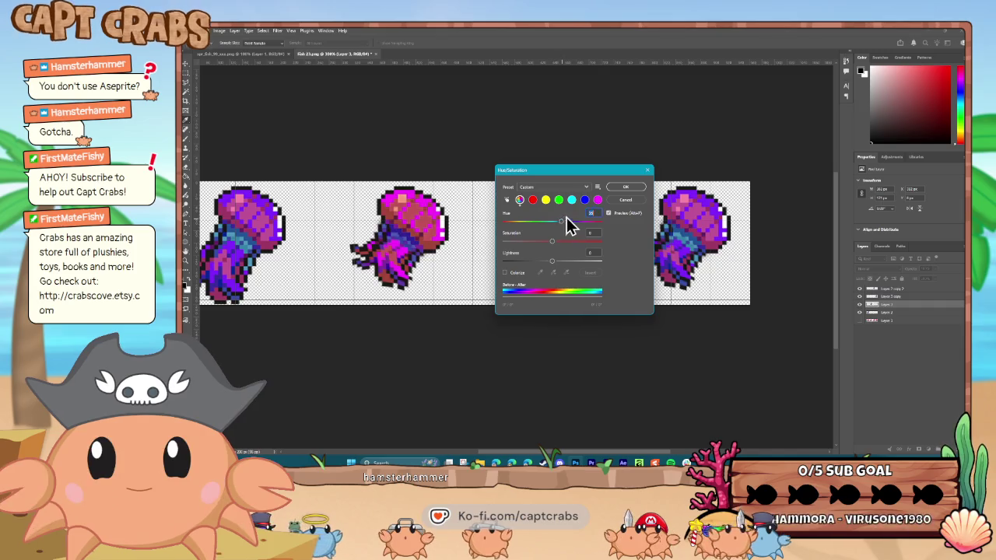
{"action": "left_click", "coordinate": [624, 187]}
Hue-shift the fourth jellyfish to red and yellow with Hue/Saturation.
{"action": "left_click", "coordinate": [897, 298]}
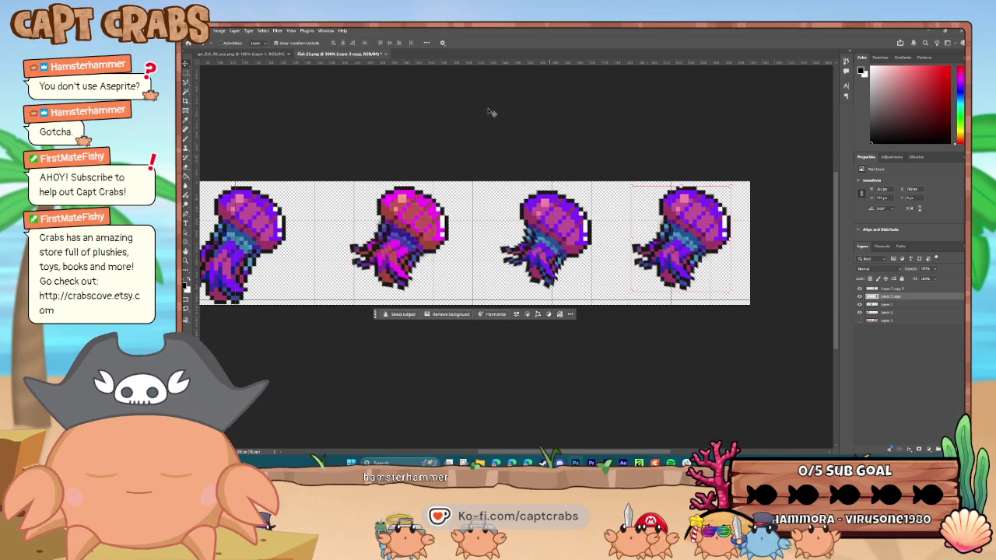
{"action": "left_click", "coordinate": [221, 30]}
{"action": "mouse_move", "coordinate": [234, 50]}
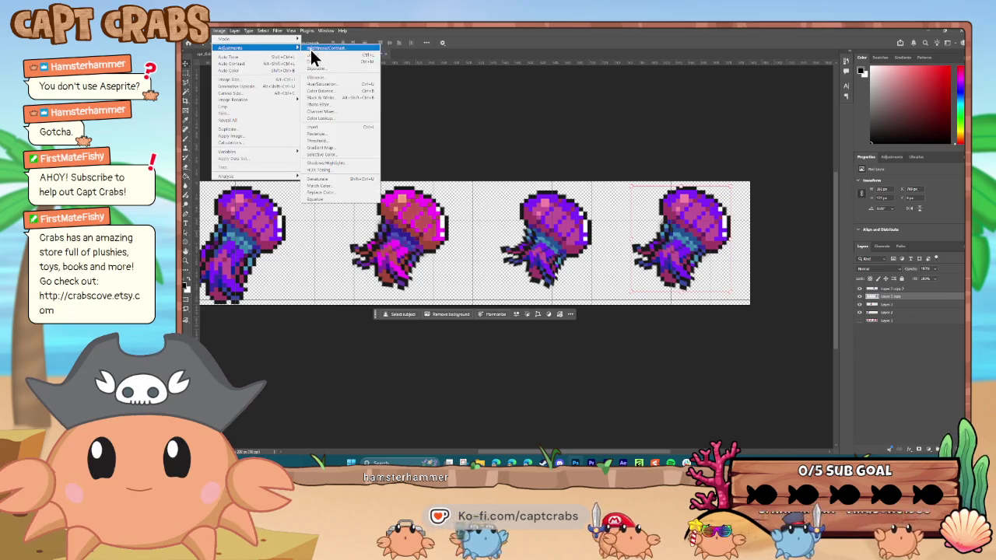
{"action": "left_click", "coordinate": [330, 84]}
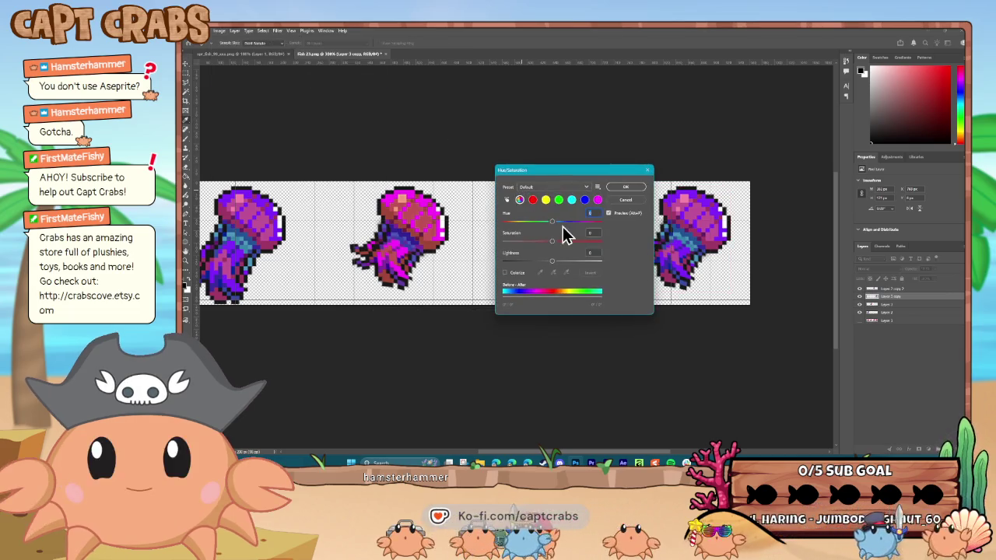
{"action": "mouse_move", "coordinate": [571, 174]}
{"action": "left_mouse_down"}
{"action": "mouse_move", "coordinate": [413, 271]}
{"action": "mouse_move", "coordinate": [445, 300]}
{"action": "left_mouse_up"}
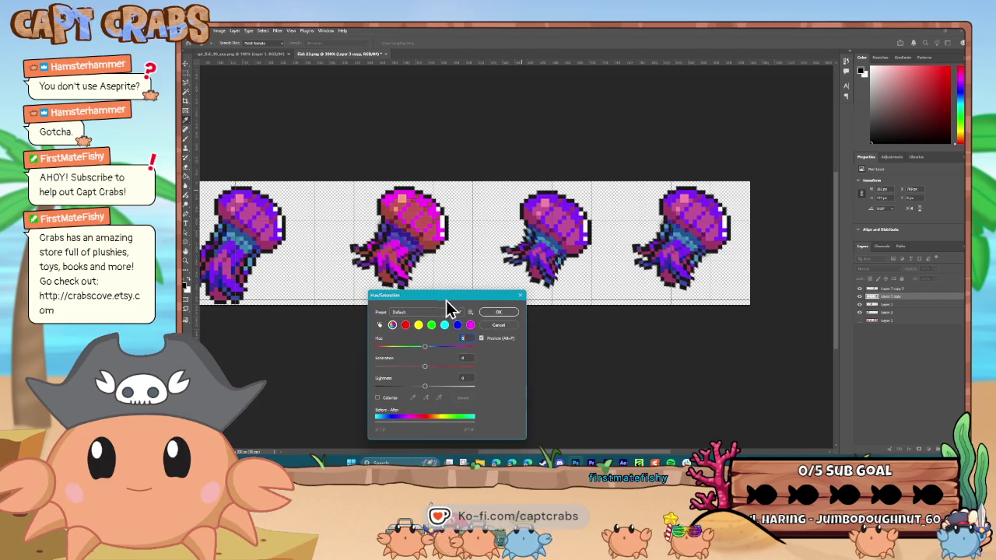
{"action": "left_click_drag", "start_coordinate": [427, 348], "coordinate": [453, 348]}
{"action": "left_click", "coordinate": [498, 313]}
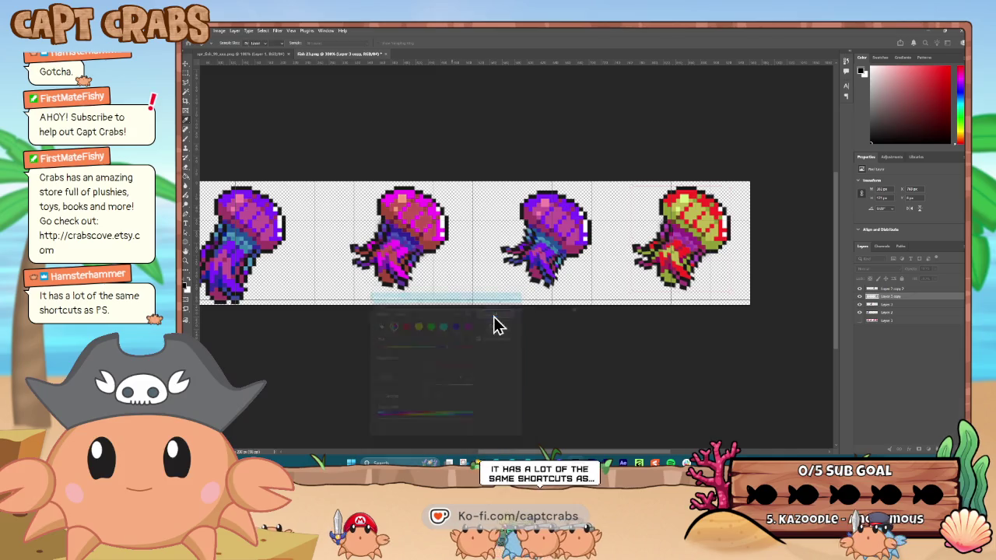
{"action": "left_click", "coordinate": [865, 288]}
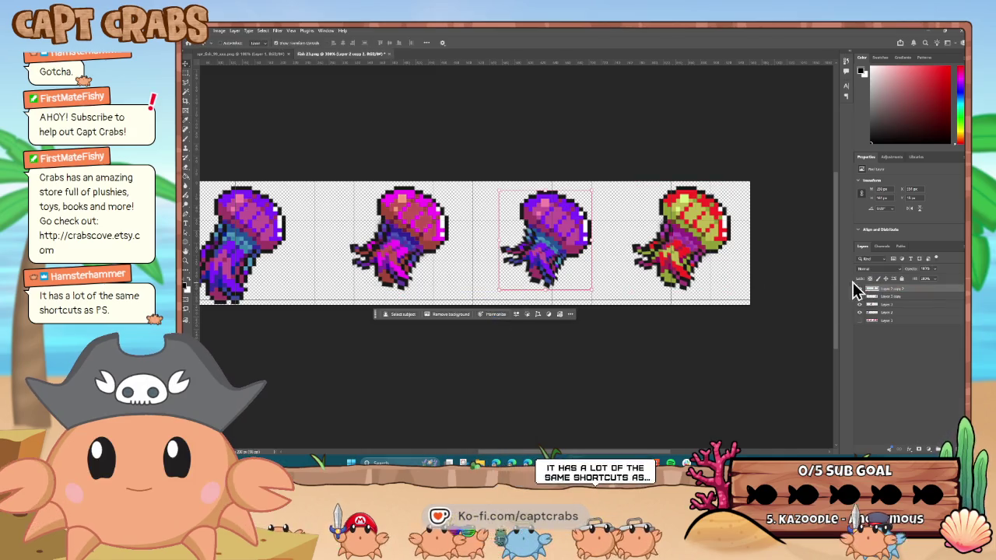
Drag the Hue/Saturation Hue slider right to turn the third jellyfish green and yellow.
{"action": "left_click", "coordinate": [219, 31]}
{"action": "mouse_move", "coordinate": [235, 48]}
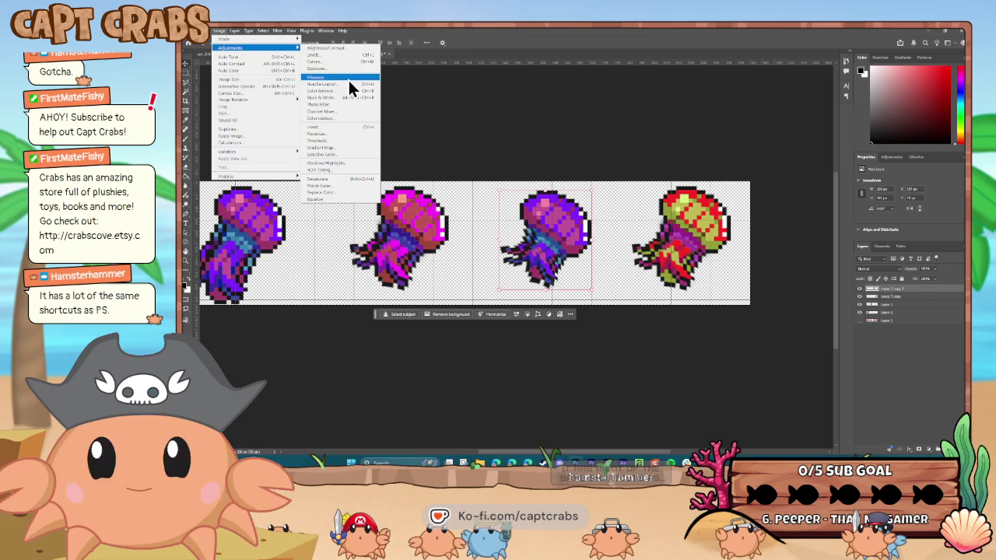
{"action": "left_click", "coordinate": [341, 82]}
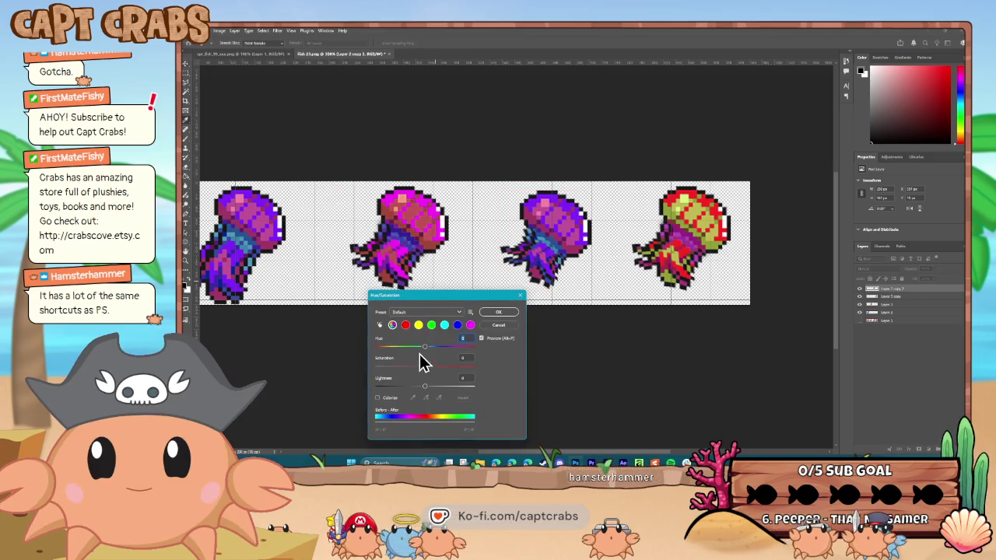
{"action": "left_click_drag", "start_coordinate": [426, 347], "coordinate": [463, 347]}
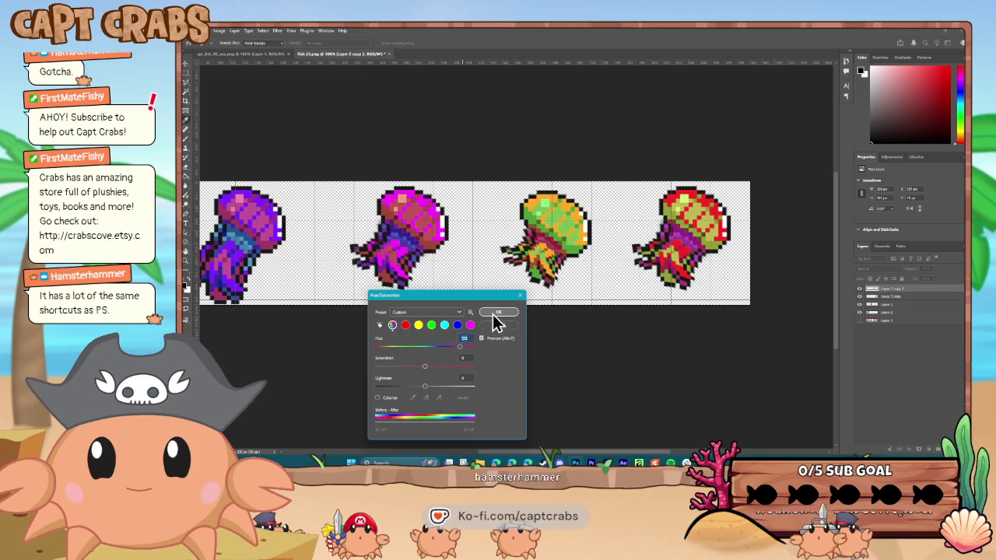
{"action": "left_click", "coordinate": [496, 315]}
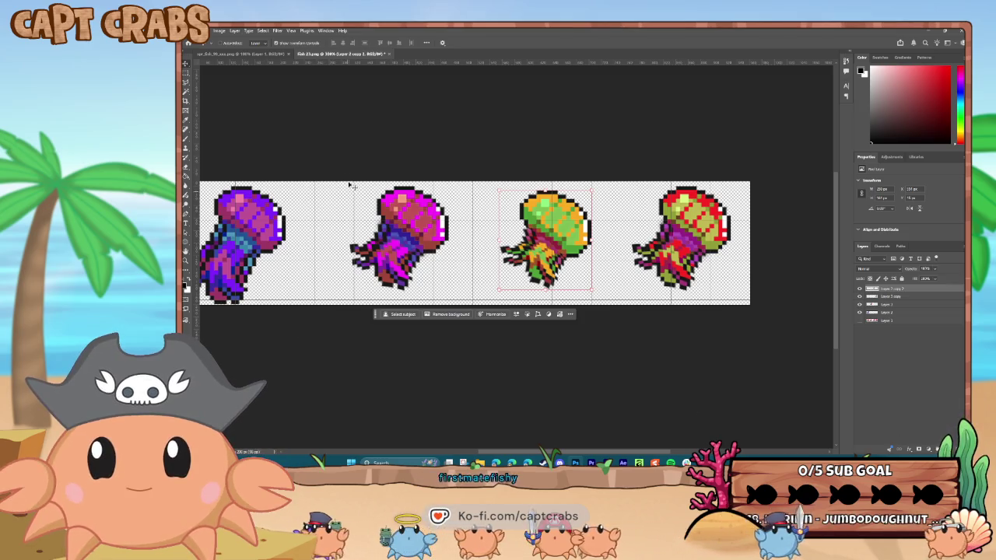
Start a File > Export > Quick Export as PNG of the strip.
{"action": "left_click", "coordinate": [193, 30]}
{"action": "mouse_move", "coordinate": [243, 153]}
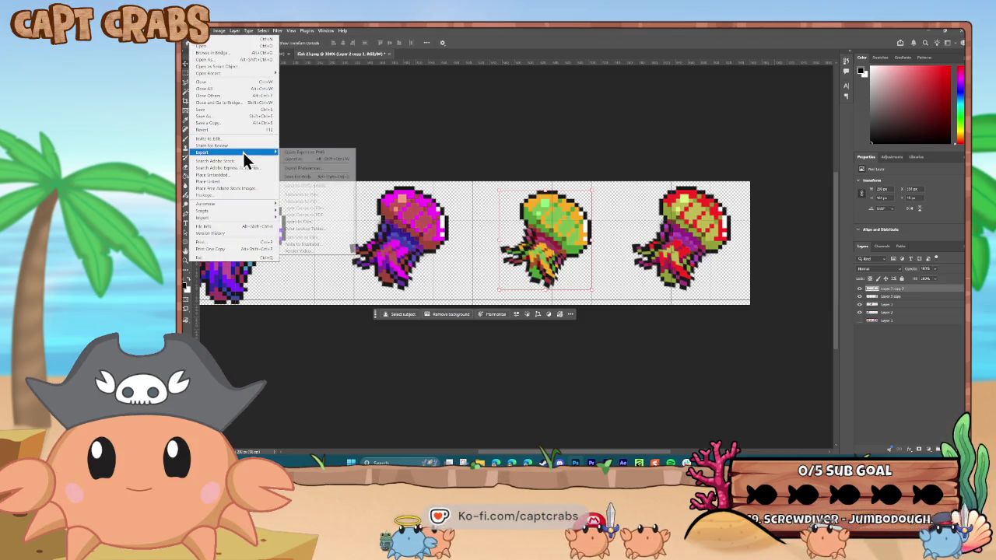
{"action": "left_click", "coordinate": [296, 150]}
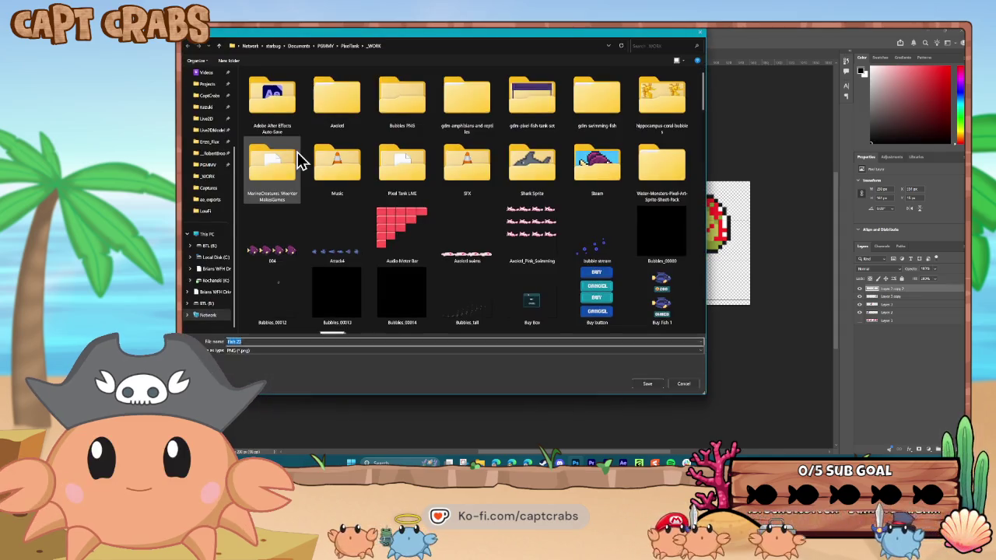
{"action": "scroll", "coordinate": [435, 258], "scroll_direction": "down", "scroll_amount": 3}
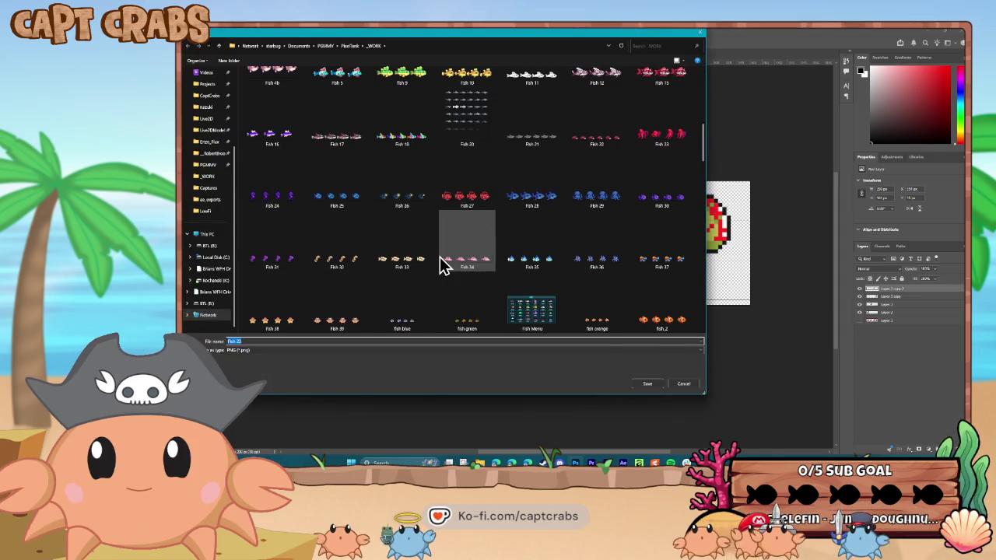
{"action": "scroll", "coordinate": [435, 258], "scroll_direction": "up", "scroll_amount": 3}
{"action": "scroll", "coordinate": [435, 258], "scroll_direction": "down", "scroll_amount": 2}
{"action": "scroll", "coordinate": [432, 264], "scroll_direction": "down", "scroll_amount": 1}
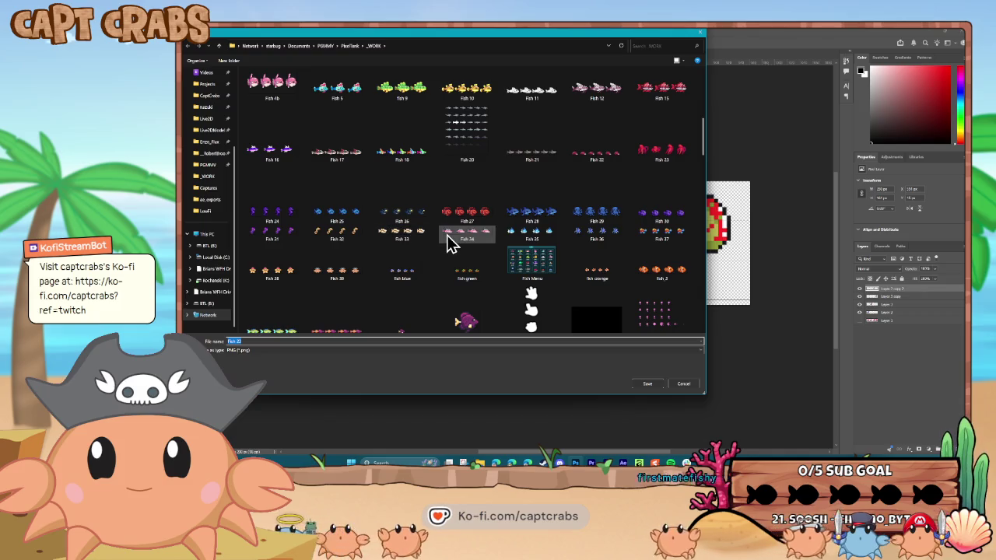
Name the export Fish 40, save it, and cancel the Save As dialog.
{"action": "left_click", "coordinate": [262, 342]}
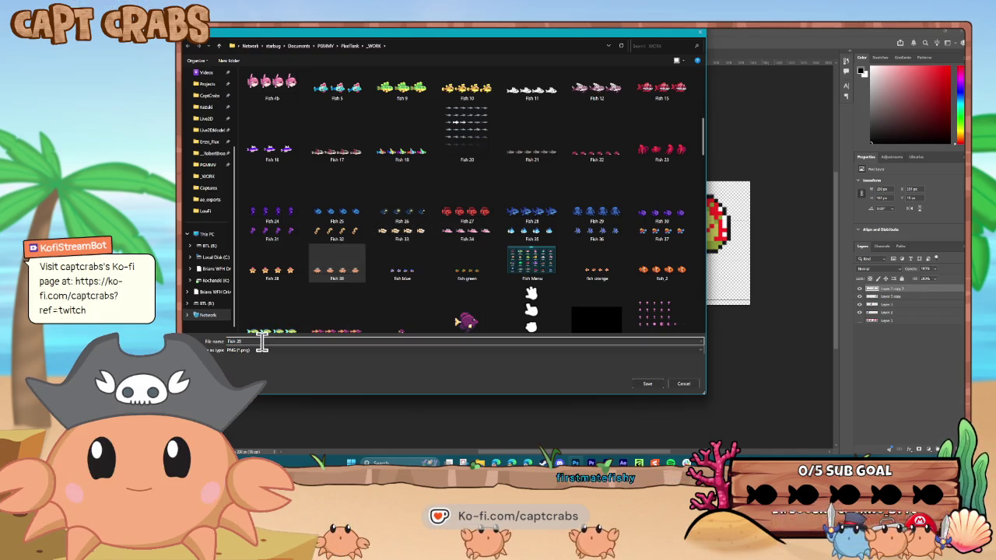
{"action": "key", "text": "BackSpace"}
{"action": "key", "text": "BackSpace"}
{"action": "type", "text": "40"}
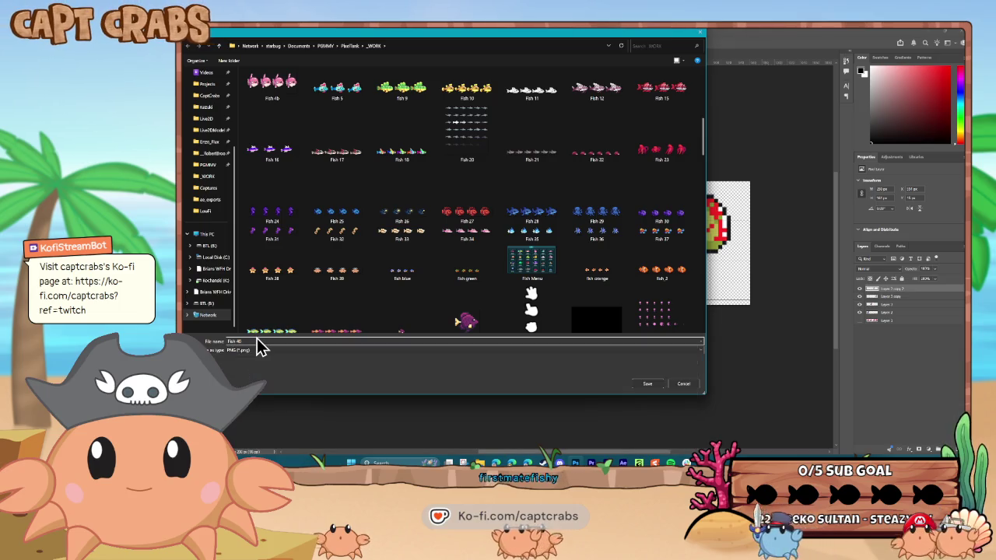
{"action": "key", "text": "Return"}
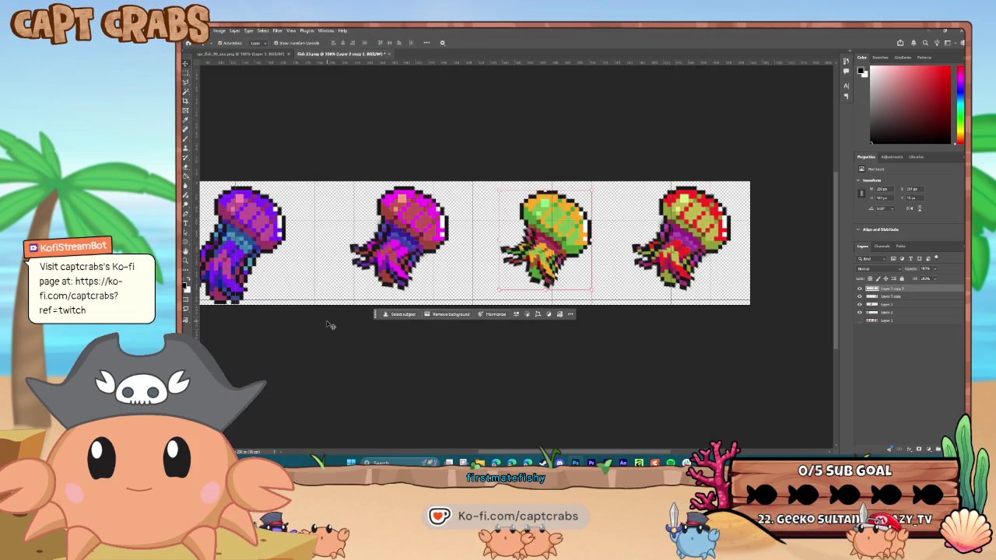
{"action": "key", "text": "ctrl+shift+s"}
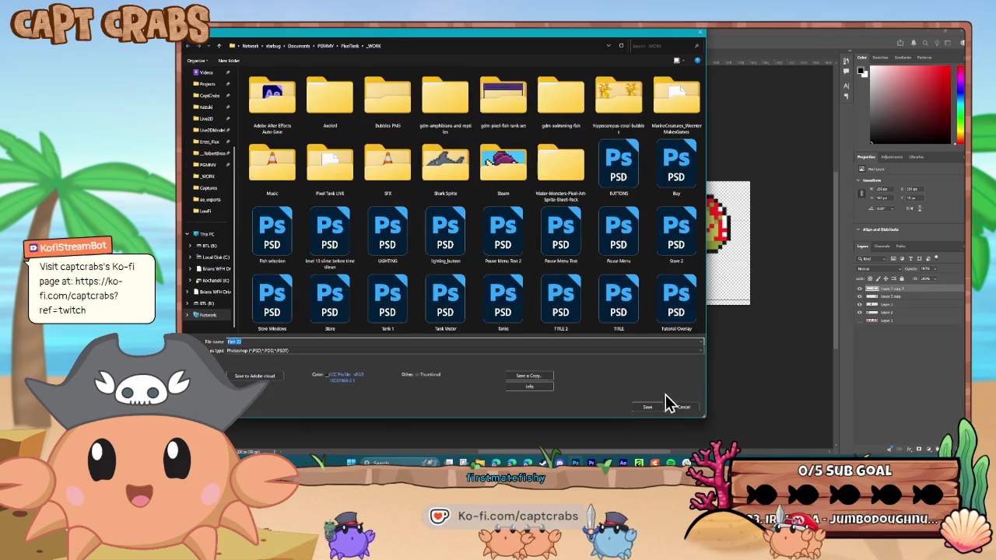
{"action": "left_click", "coordinate": [681, 408]}
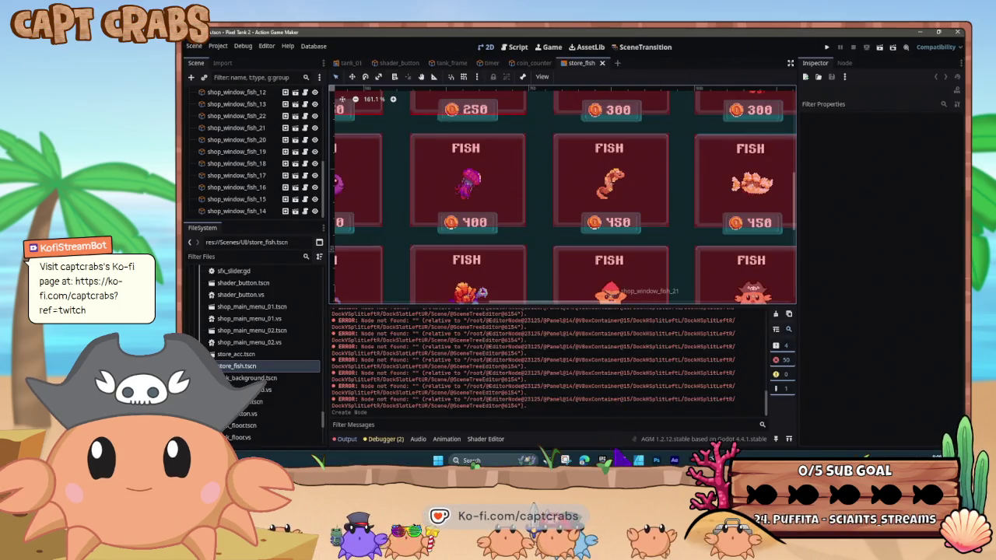
Bring File Explorer forward and refresh the _WORK folder to show the export.
{"action": "mouse_move", "coordinate": [620, 459]}
{"action": "left_click", "coordinate": [582, 385]}
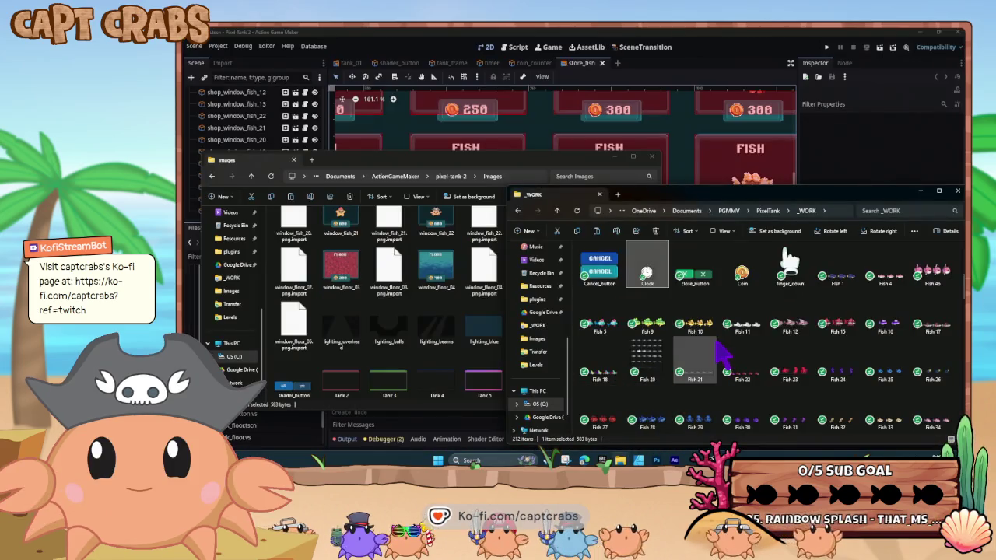
{"action": "right_click", "coordinate": [716, 342]}
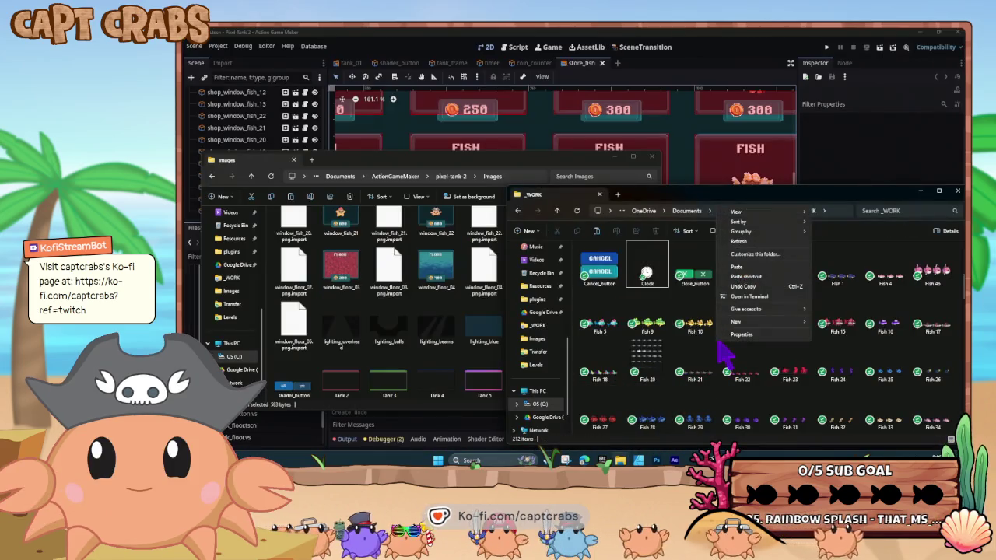
{"action": "left_click", "coordinate": [740, 242]}
{"action": "scroll", "coordinate": [746, 373], "scroll_direction": "down", "scroll_amount": 10}
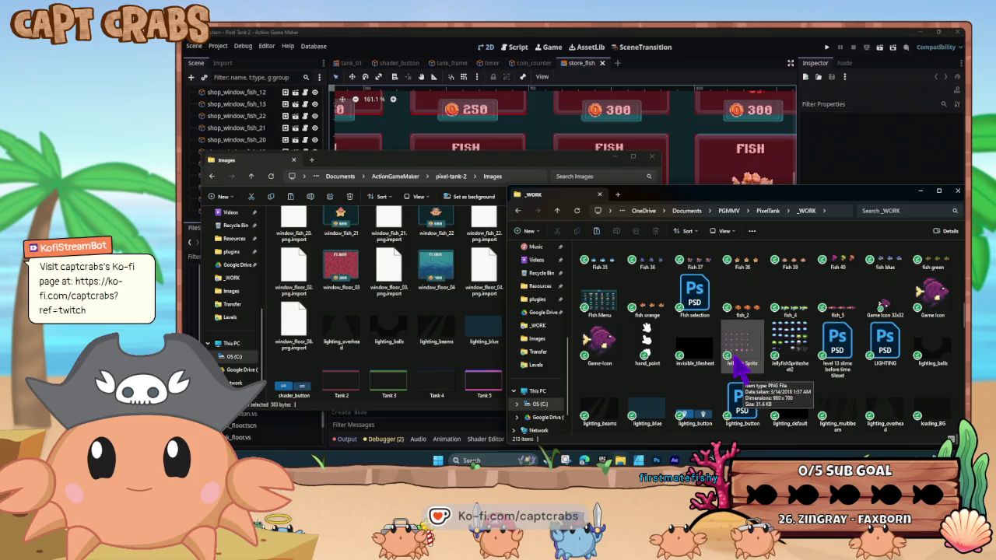
Copy Fish 40 into the Images folder and put both Explorer windows away.
{"action": "left_click", "coordinate": [841, 272]}
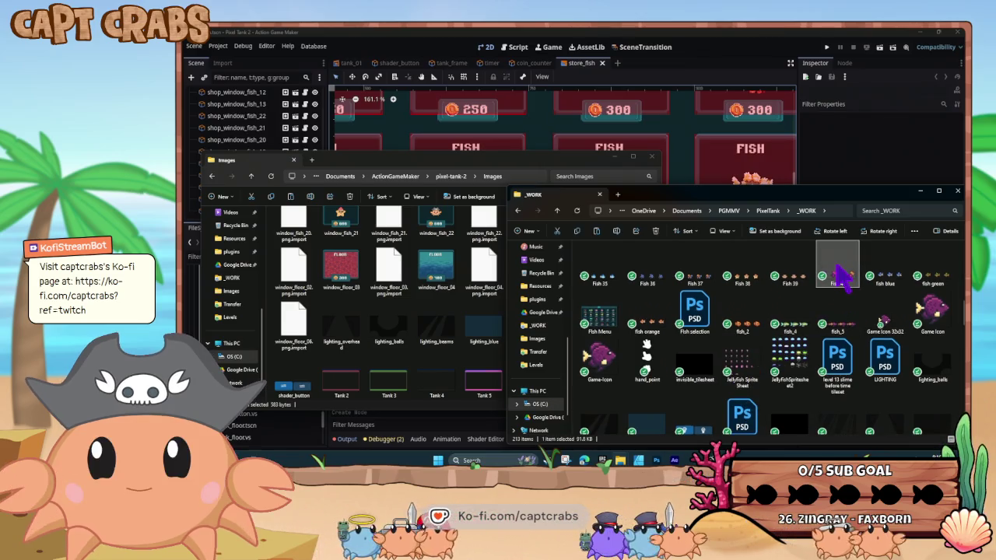
{"action": "mouse_move", "coordinate": [504, 340]}
{"action": "left_mouse_down"}
{"action": "mouse_move", "coordinate": [444, 355]}
{"action": "mouse_move", "coordinate": [441, 343]}
{"action": "left_mouse_up"}
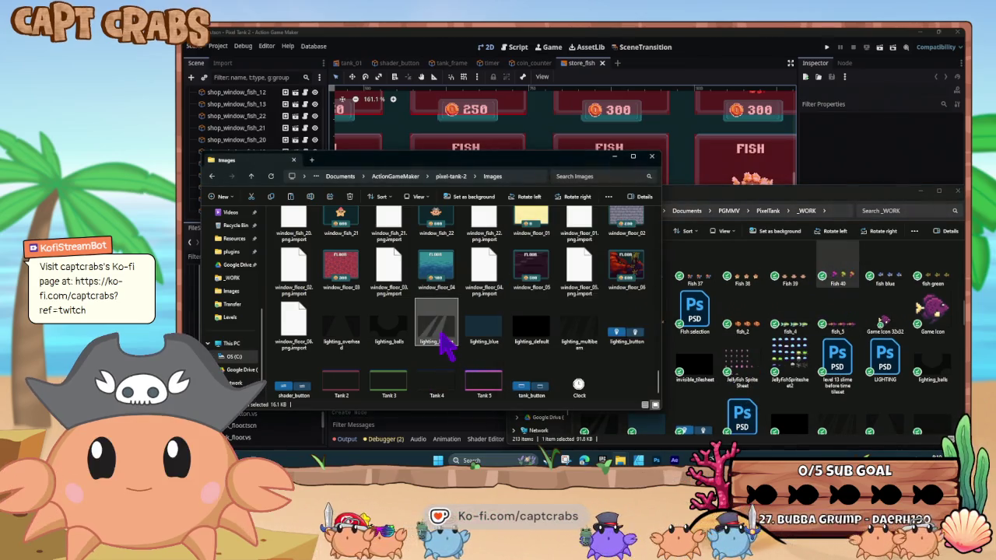
{"action": "left_click", "coordinate": [921, 190]}
{"action": "left_click", "coordinate": [614, 157]}
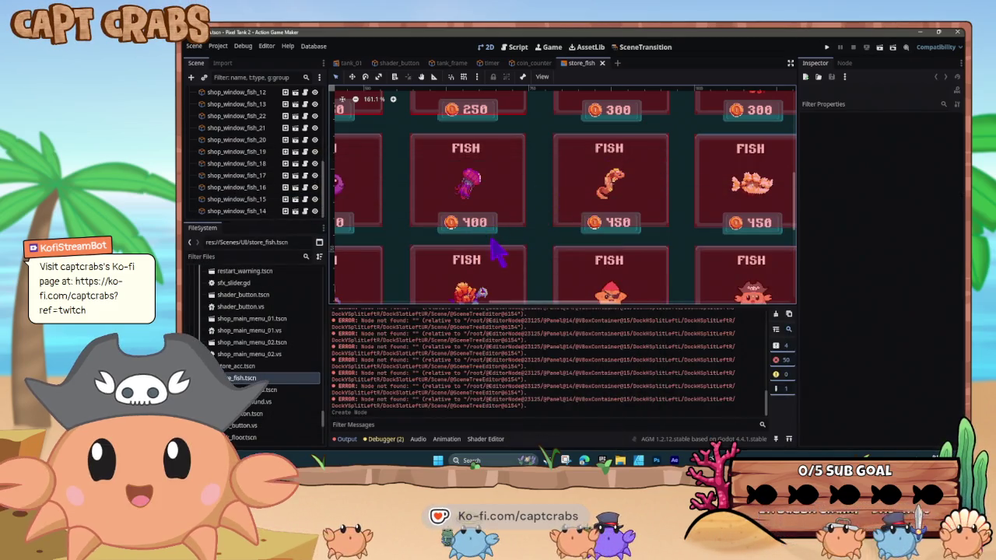
Select shop_window_fish_14 and open fish_14.tscn from the FileSystem panel.
{"action": "scroll", "coordinate": [483, 226], "scroll_direction": "down", "scroll_amount": 2}
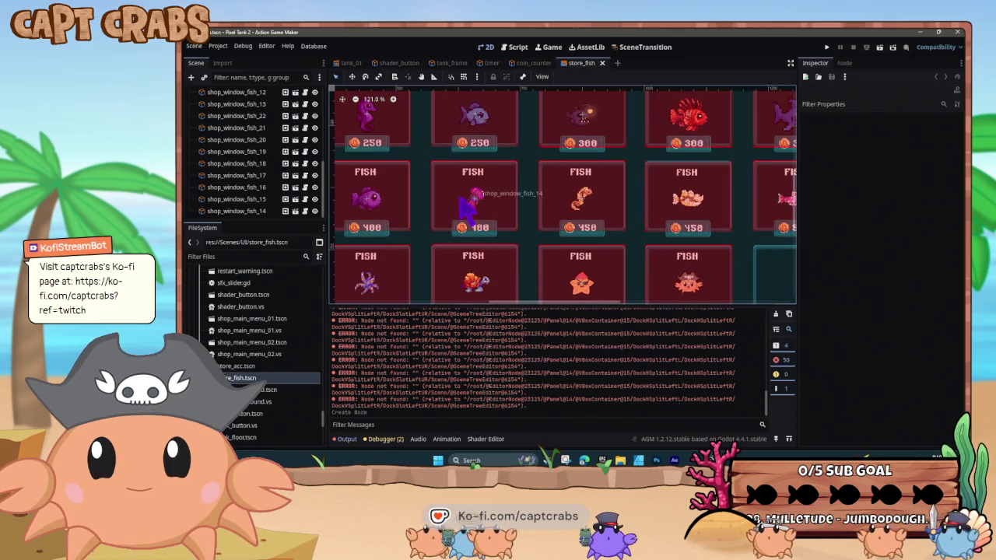
{"action": "left_click", "coordinate": [467, 200]}
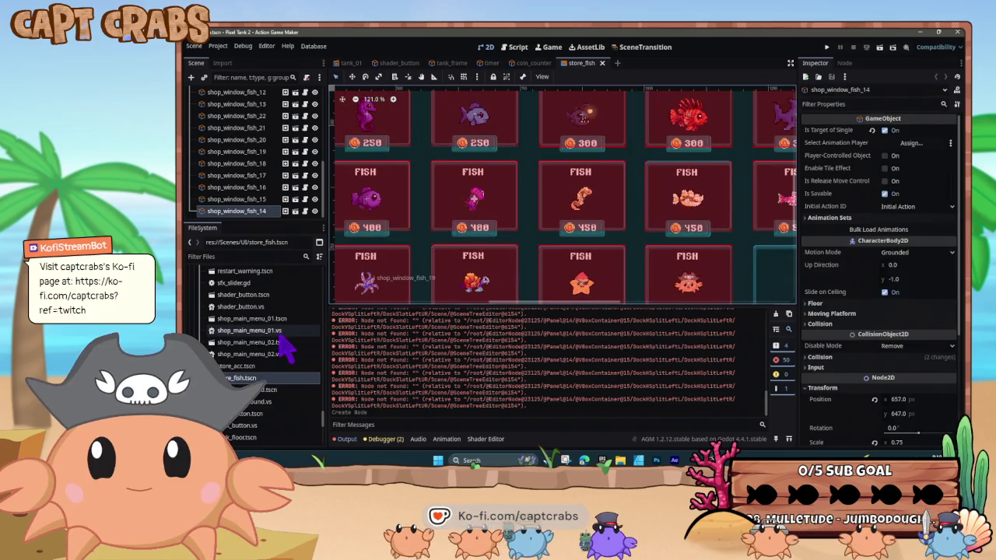
{"action": "scroll", "coordinate": [282, 351], "scroll_direction": "down", "scroll_amount": 10}
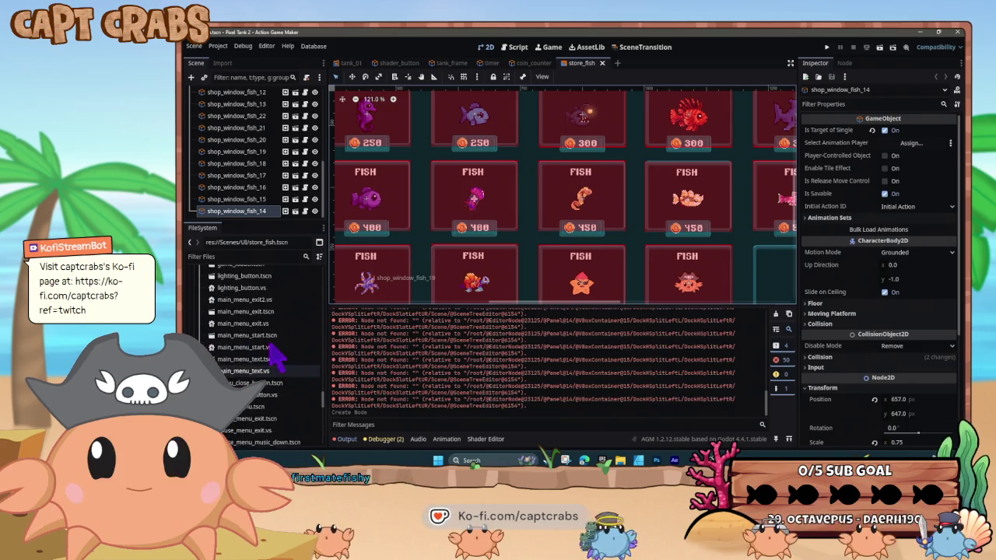
{"action": "scroll", "coordinate": [268, 360], "scroll_direction": "down", "scroll_amount": 2}
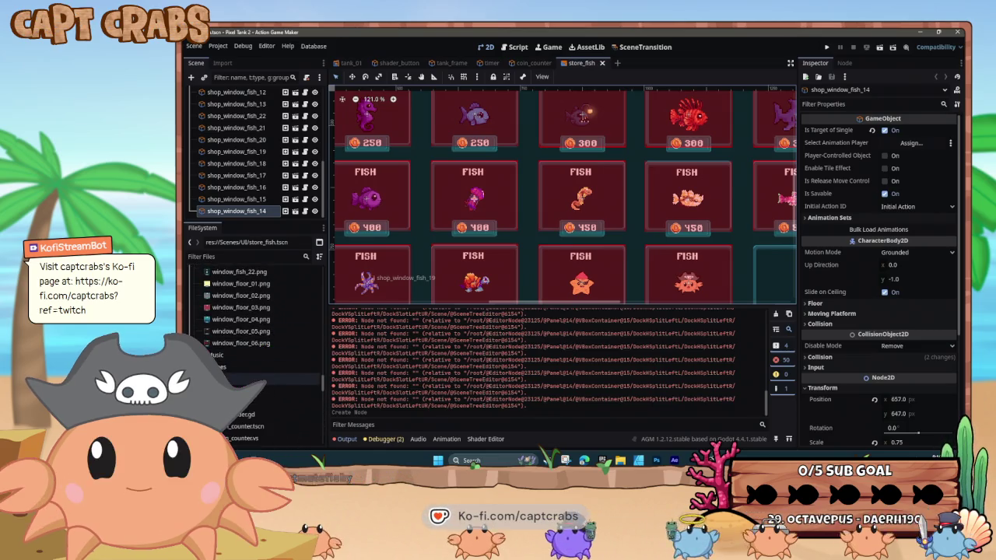
{"action": "scroll", "coordinate": [259, 412], "scroll_direction": "down", "scroll_amount": 5}
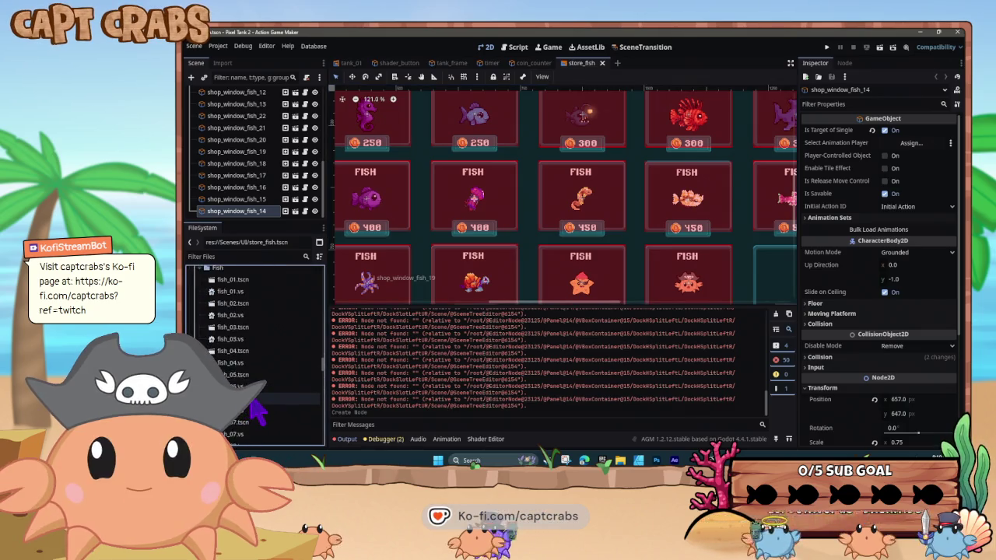
{"action": "scroll", "coordinate": [257, 412], "scroll_direction": "down", "scroll_amount": 2}
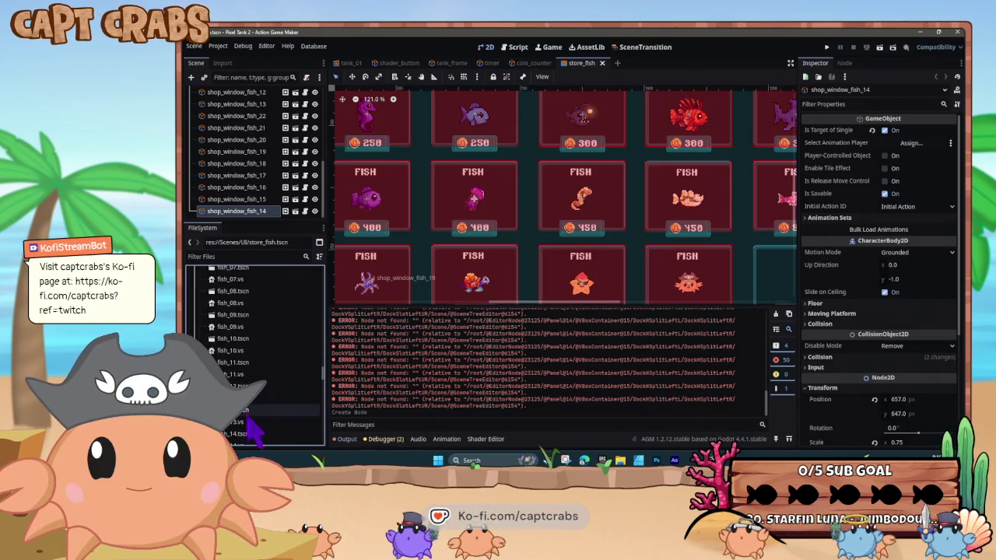
{"action": "double_click", "coordinate": [233, 411]}
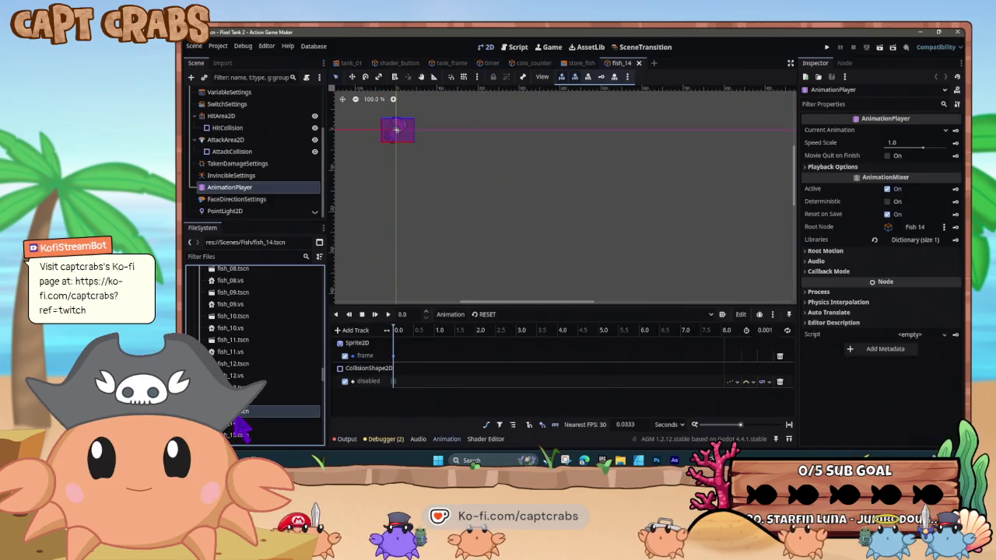
Centre the fish on the canvas and select its Sprite2D node.
{"action": "left_click_drag", "start_coordinate": [381, 152], "coordinate": [537, 201]}
{"action": "scroll", "coordinate": [266, 203], "scroll_direction": "up", "scroll_amount": 3}
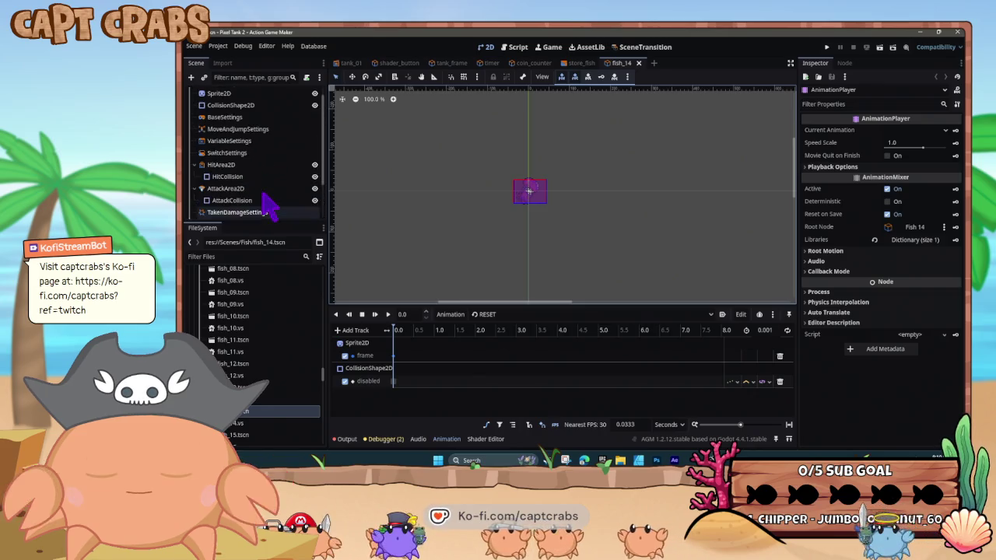
{"action": "left_click", "coordinate": [226, 105]}
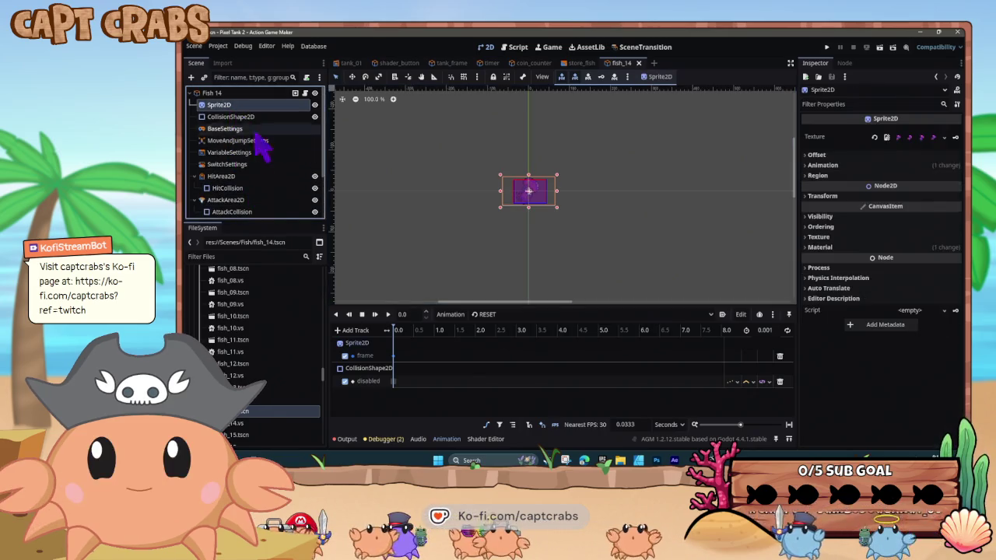
{"action": "scroll", "coordinate": [256, 367], "scroll_direction": "up", "scroll_amount": 5}
{"action": "scroll", "coordinate": [253, 372], "scroll_direction": "up", "scroll_amount": 5}
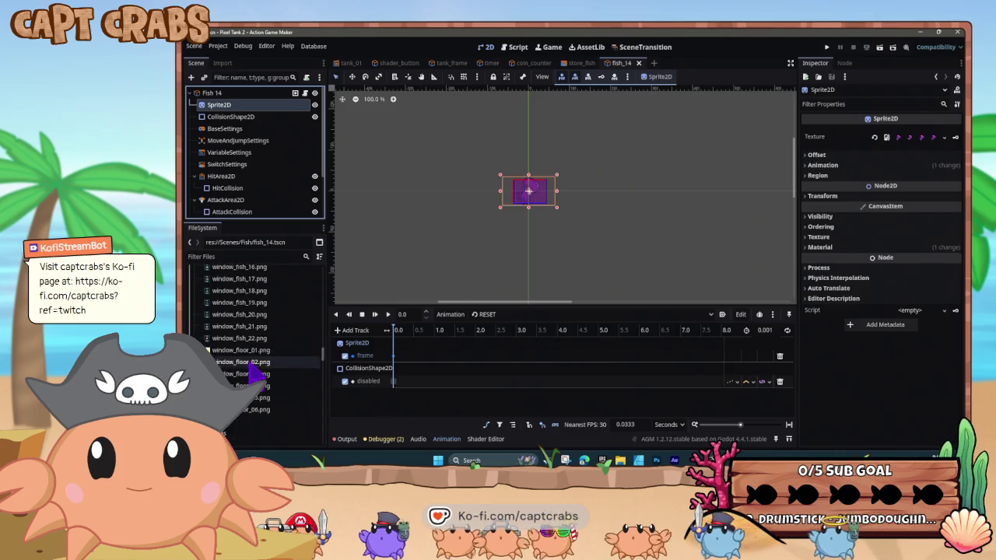
{"action": "scroll", "coordinate": [247, 375], "scroll_direction": "up", "scroll_amount": 10}
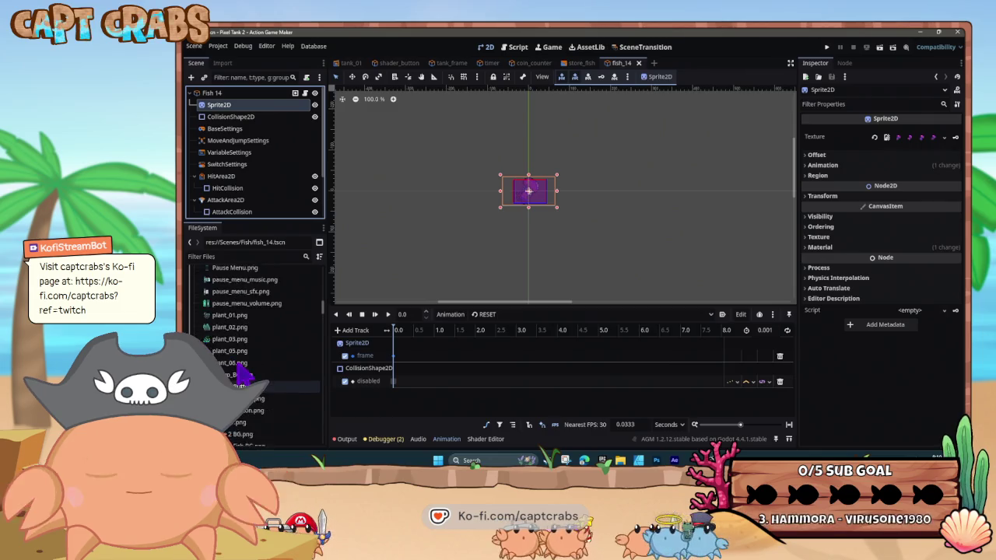
{"action": "scroll", "coordinate": [245, 375], "scroll_direction": "up", "scroll_amount": 15}
{"action": "scroll", "coordinate": [241, 373], "scroll_direction": "down", "scroll_amount": 2}
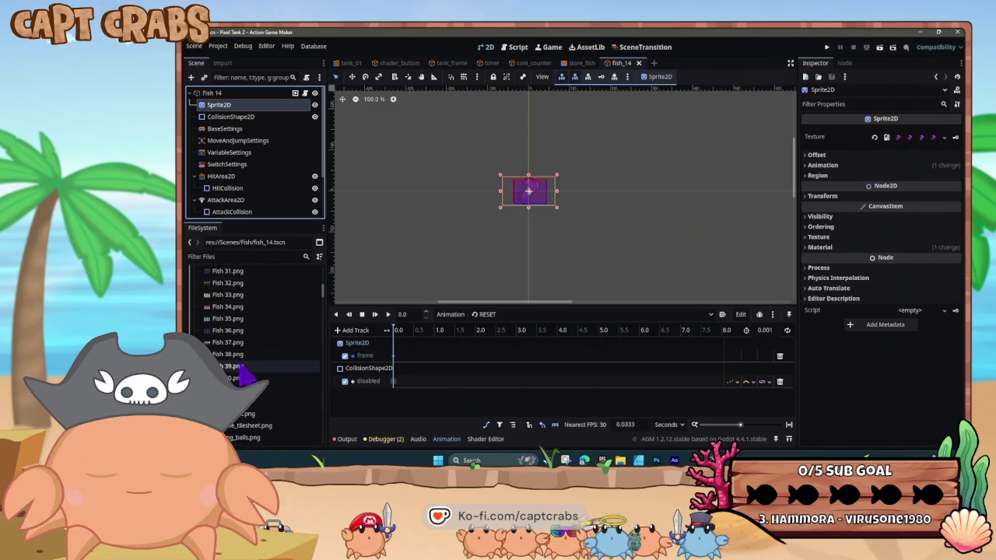
Drop Fish 40.png into the Sprite2D Texture slot and save the fish_14 scene.
{"action": "mouse_move", "coordinate": [230, 358]}
{"action": "left_mouse_down"}
{"action": "mouse_move", "coordinate": [556, 289]}
{"action": "mouse_move", "coordinate": [902, 145]}
{"action": "left_mouse_up"}
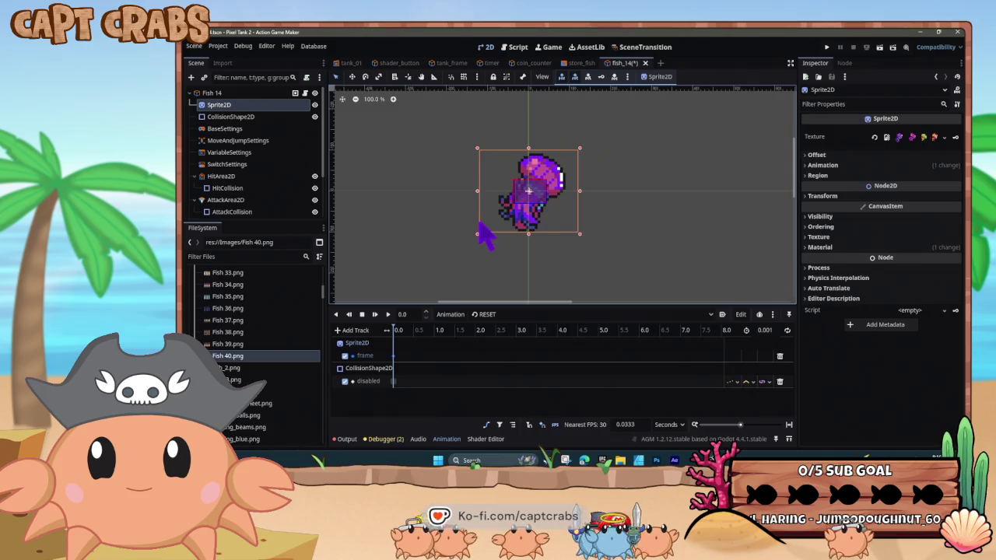
{"action": "left_click", "coordinate": [452, 223]}
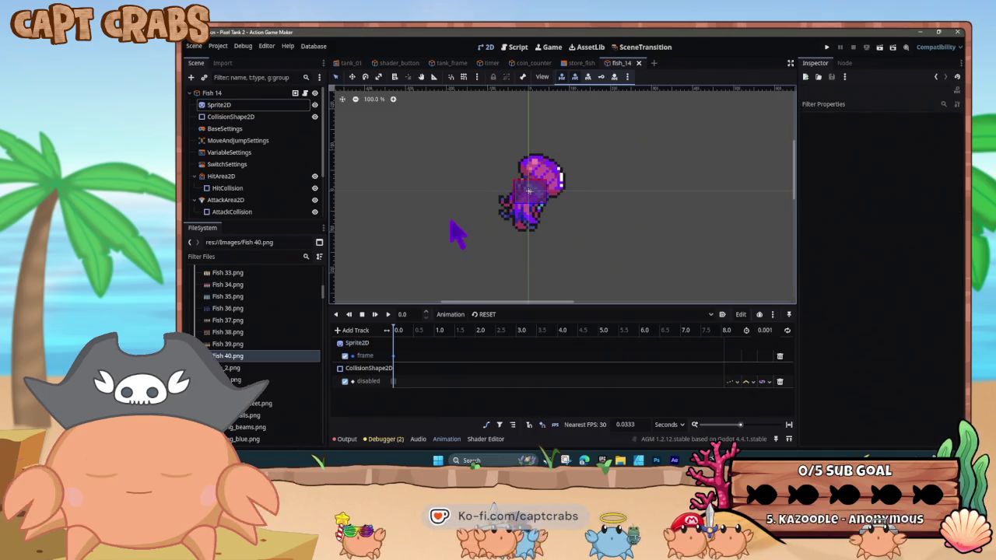
{"action": "key", "text": "ctrl+s"}
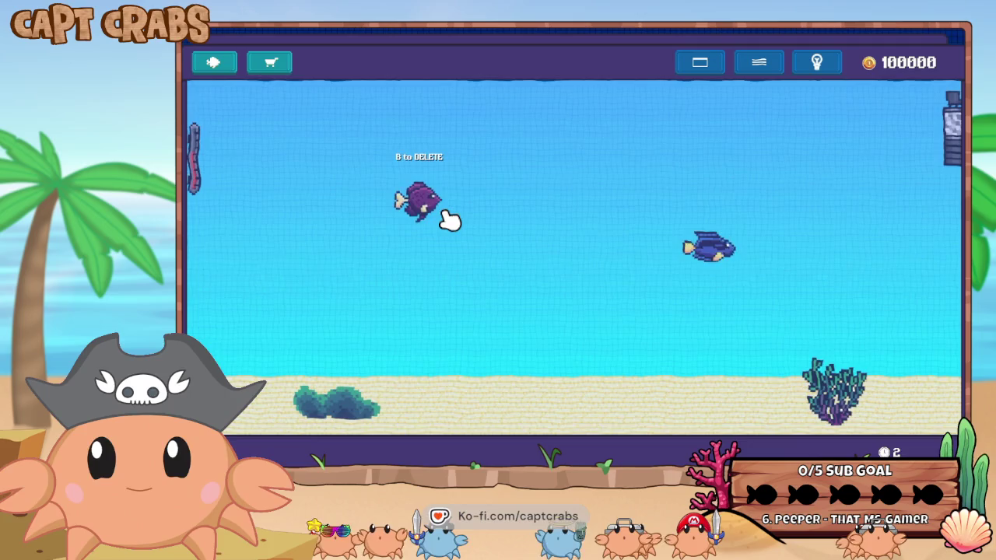
Buy the 400-coin jellyfish from the Fish section of the in-game shop.
{"action": "left_click", "coordinate": [269, 69]}
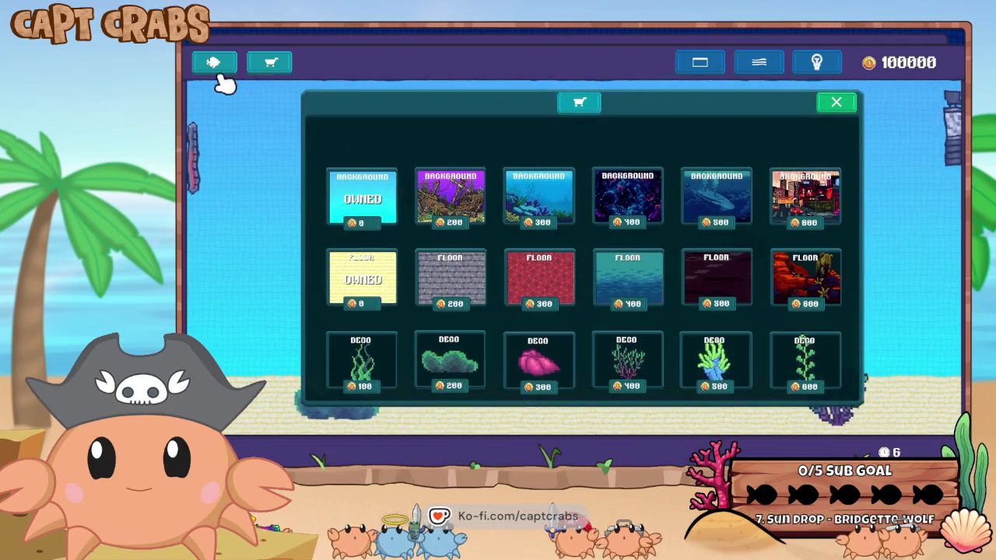
{"action": "left_click", "coordinate": [219, 74]}
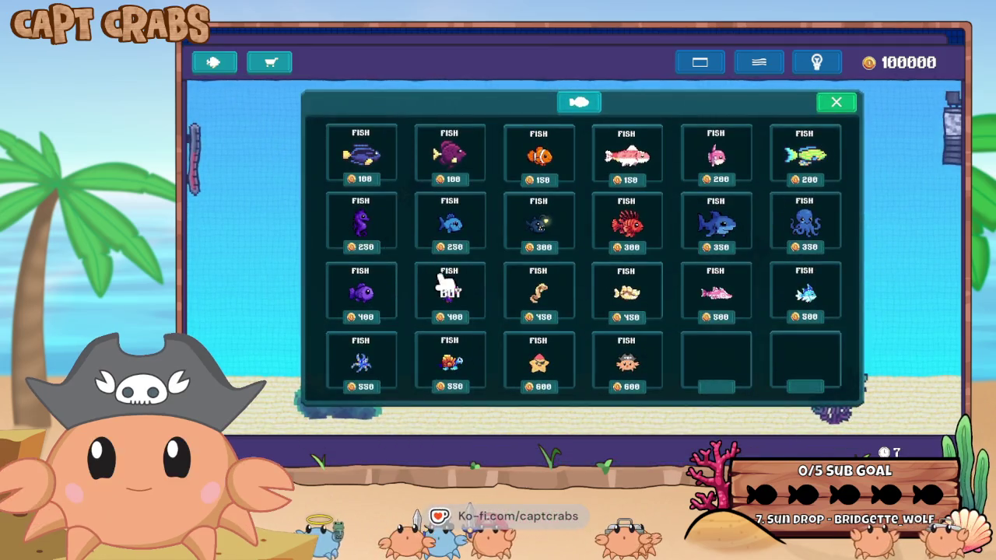
{"action": "left_click", "coordinate": [451, 293]}
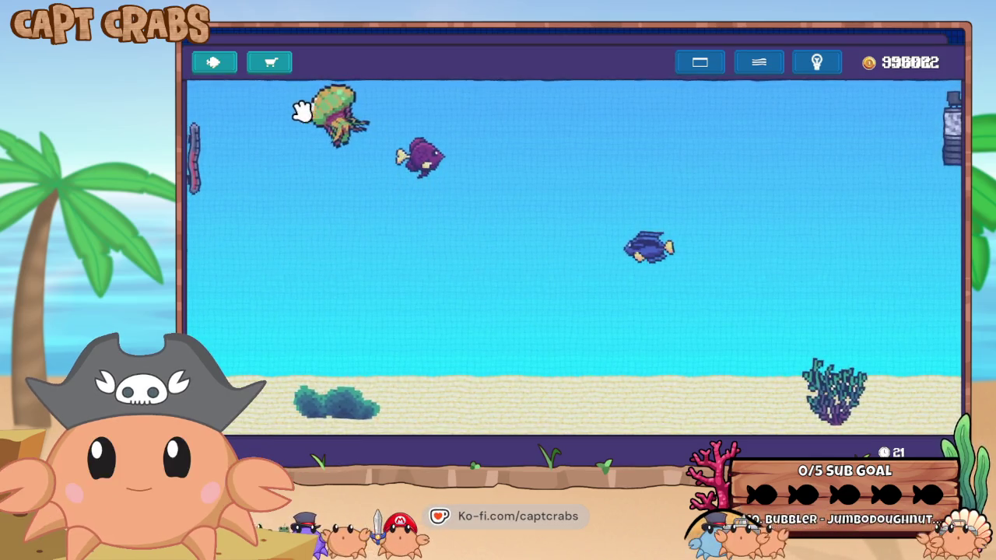
Drag the jellyfish down the tank, then quit the game via EXIT in settings.
{"action": "left_click", "coordinate": [353, 129]}
{"action": "left_click_drag", "start_coordinate": [353, 128], "coordinate": [353, 271]}
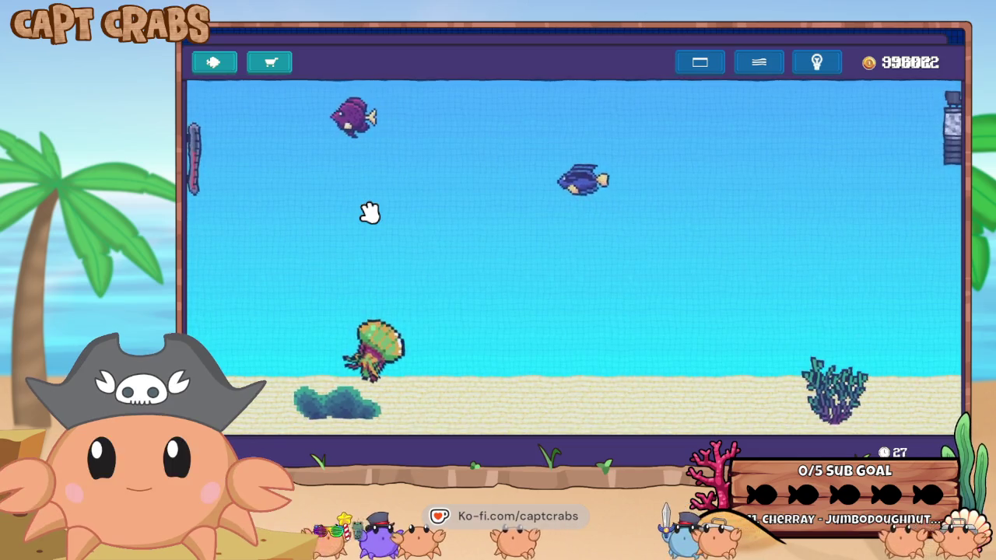
{"action": "key", "text": "Escape"}
{"action": "left_click", "coordinate": [489, 326]}
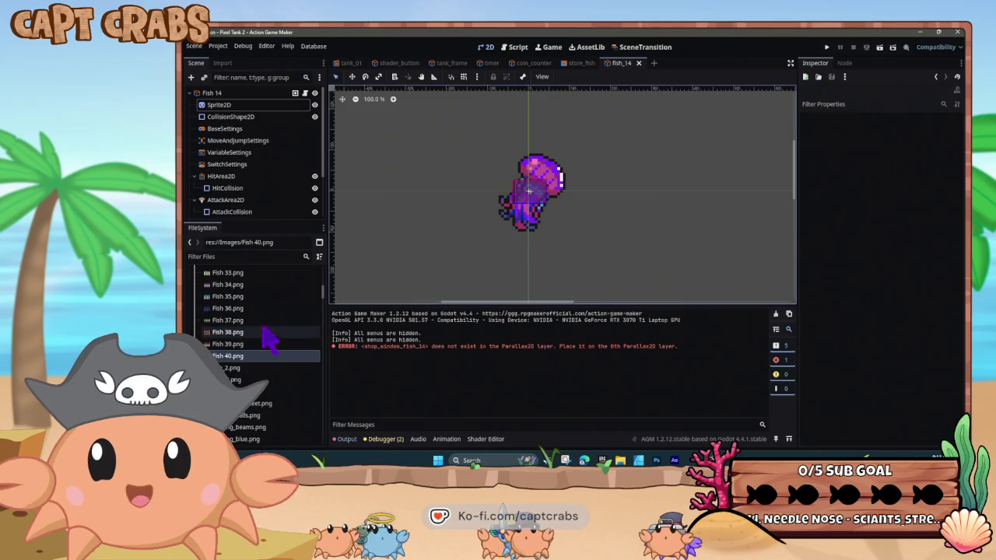
Set the fish_14 Sprite2D texture to the Fish 31 image from FileSystem.
{"action": "scroll", "coordinate": [256, 326], "scroll_direction": "up", "scroll_amount": 3}
{"action": "mouse_move", "coordinate": [229, 317]}
{"action": "left_mouse_down"}
{"action": "mouse_move", "coordinate": [261, 292]}
{"action": "mouse_move", "coordinate": [253, 323]}
{"action": "left_mouse_up"}
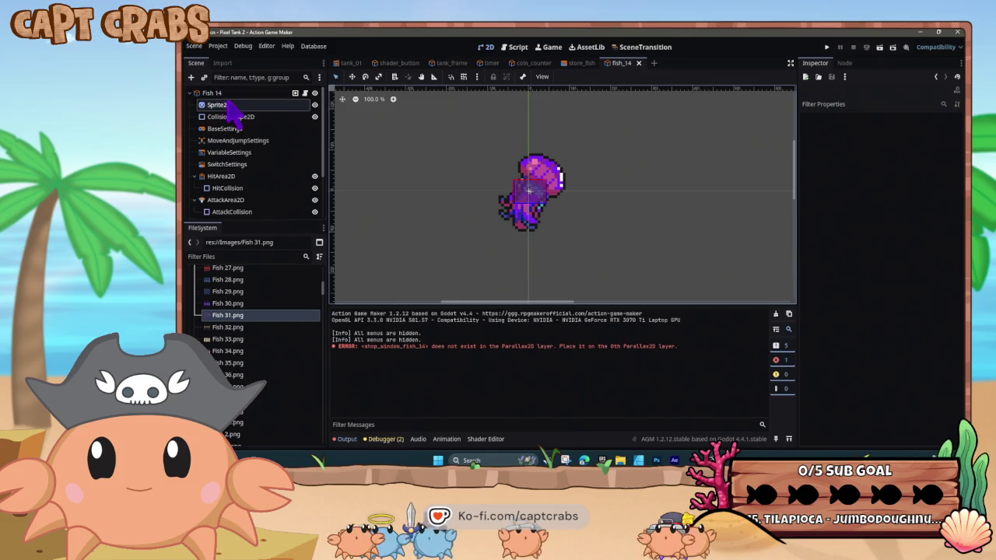
{"action": "left_click_drag", "start_coordinate": [233, 109], "coordinate": [222, 105]}
{"action": "mouse_move", "coordinate": [257, 303]}
{"action": "left_mouse_down"}
{"action": "mouse_move", "coordinate": [322, 311]}
{"action": "mouse_move", "coordinate": [905, 144]}
{"action": "left_mouse_up"}
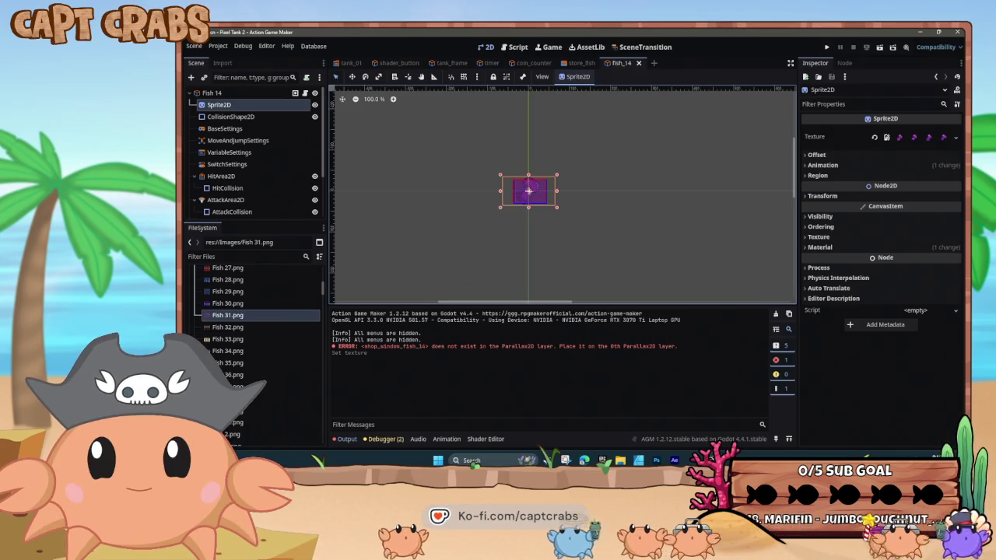
{"action": "left_click", "coordinate": [517, 248]}
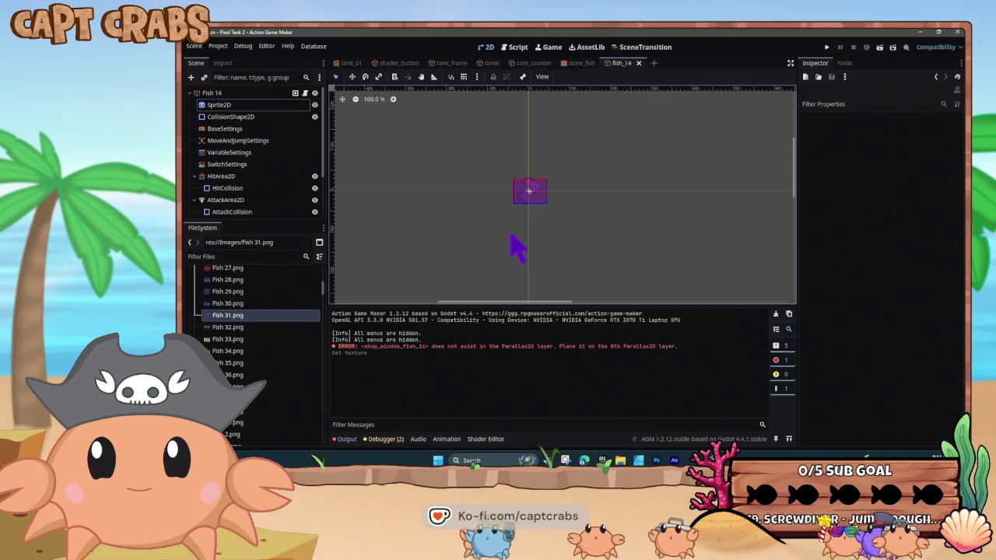